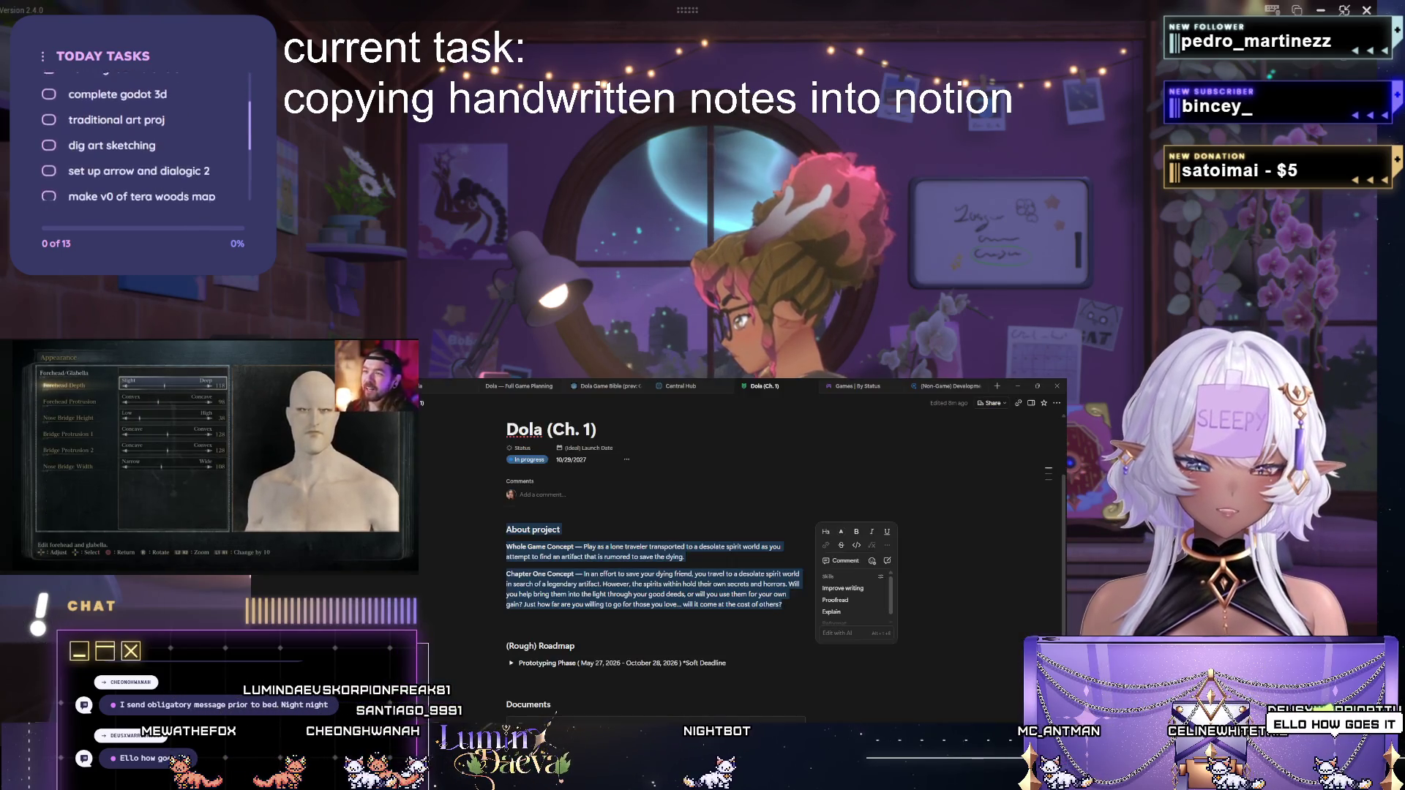
Expand the Prototyping Phase roadmap entry and clear the old day from its start date.
click(523, 388)
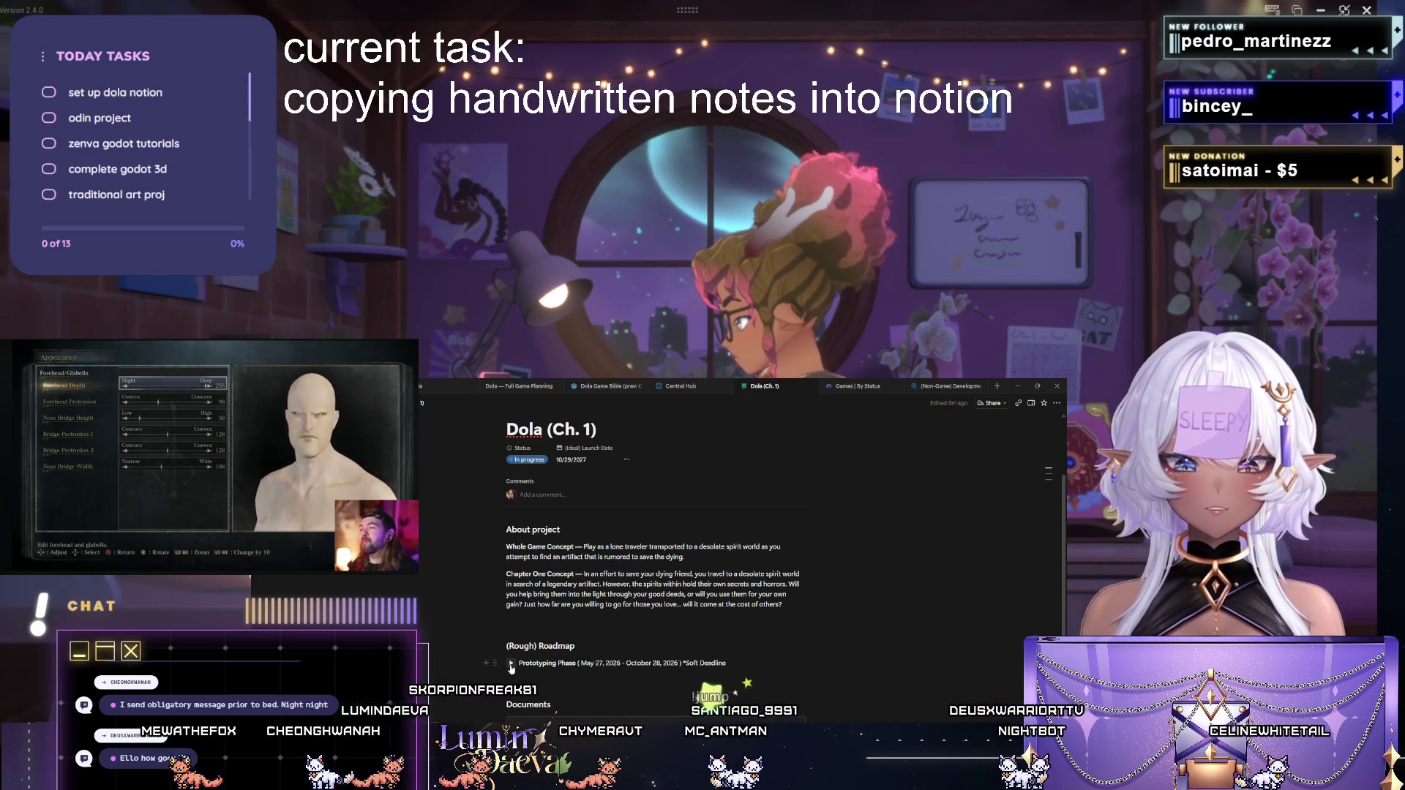
click(510, 663)
scroll(658, 549, down, 2)
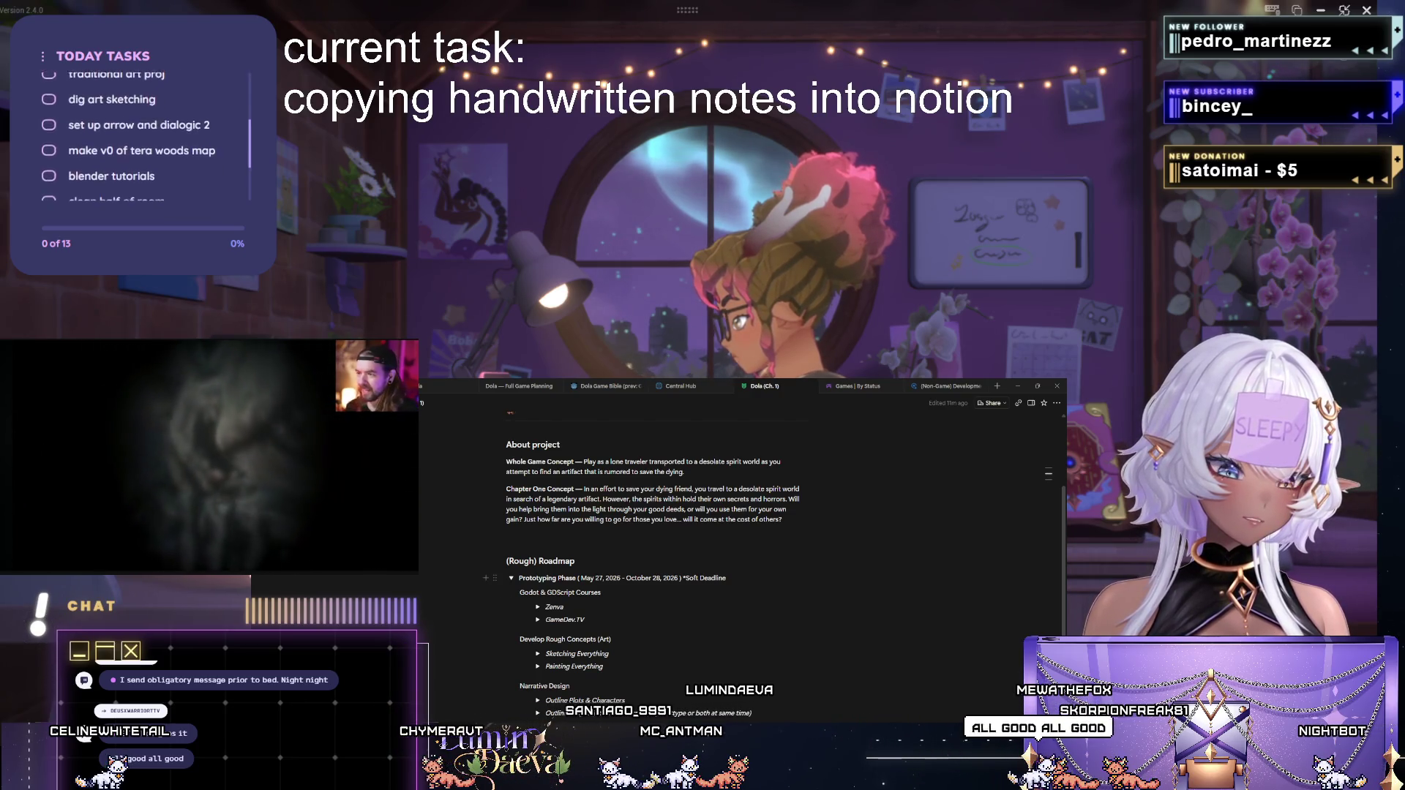
key(BackSpace)
text(8)
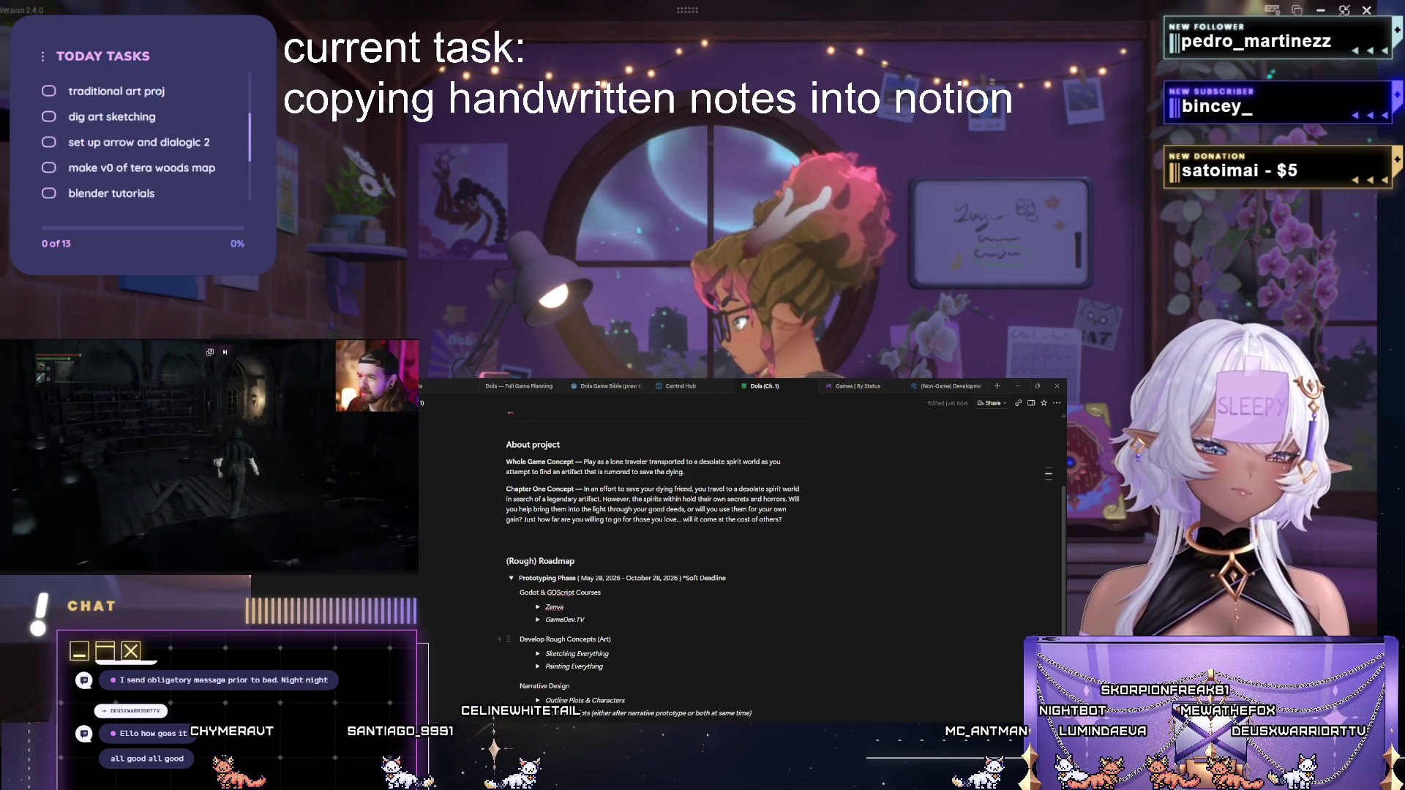
scroll(742, 549, up, 2)
scroll(741, 550, down, 3)
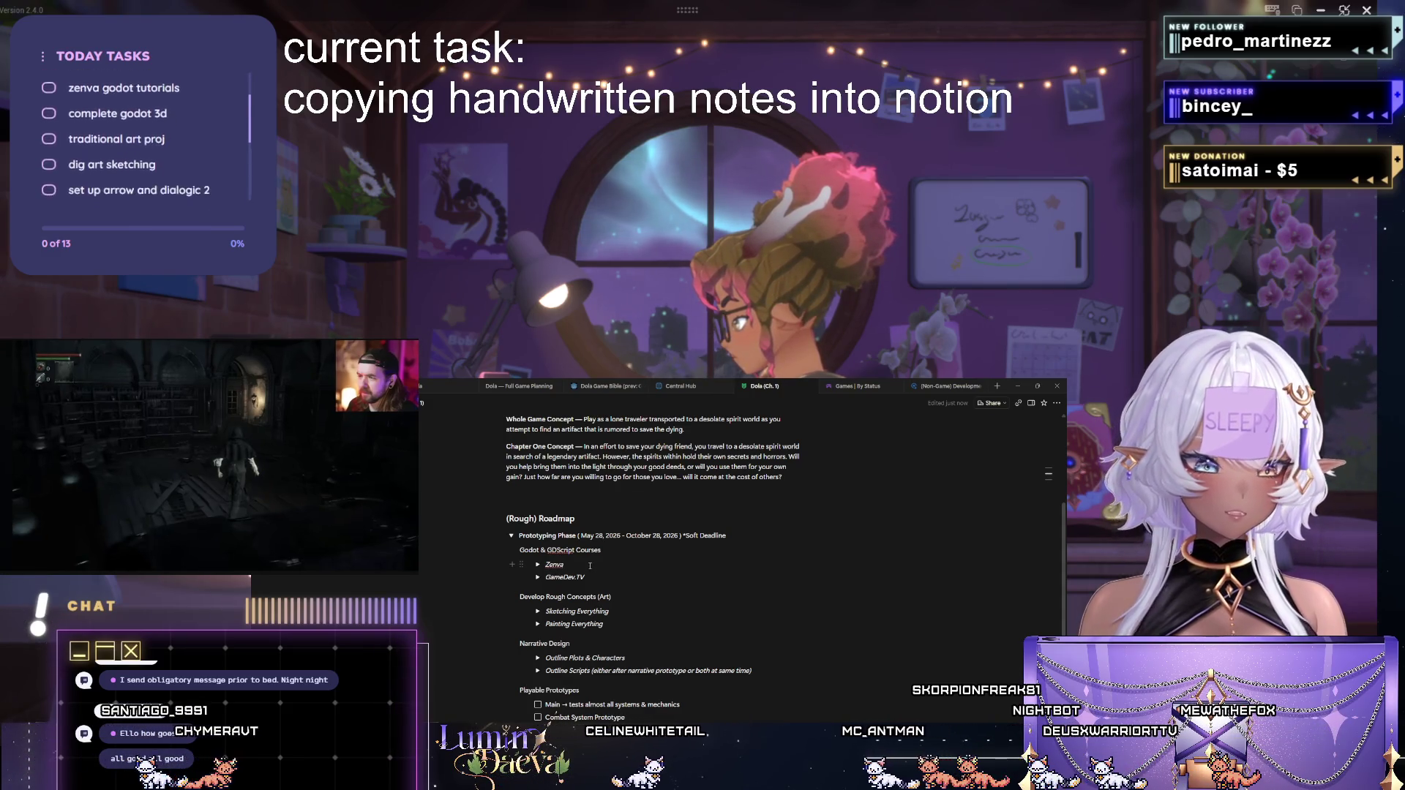
Bring up the page options list for the Dola roadmap page.
click(1057, 402)
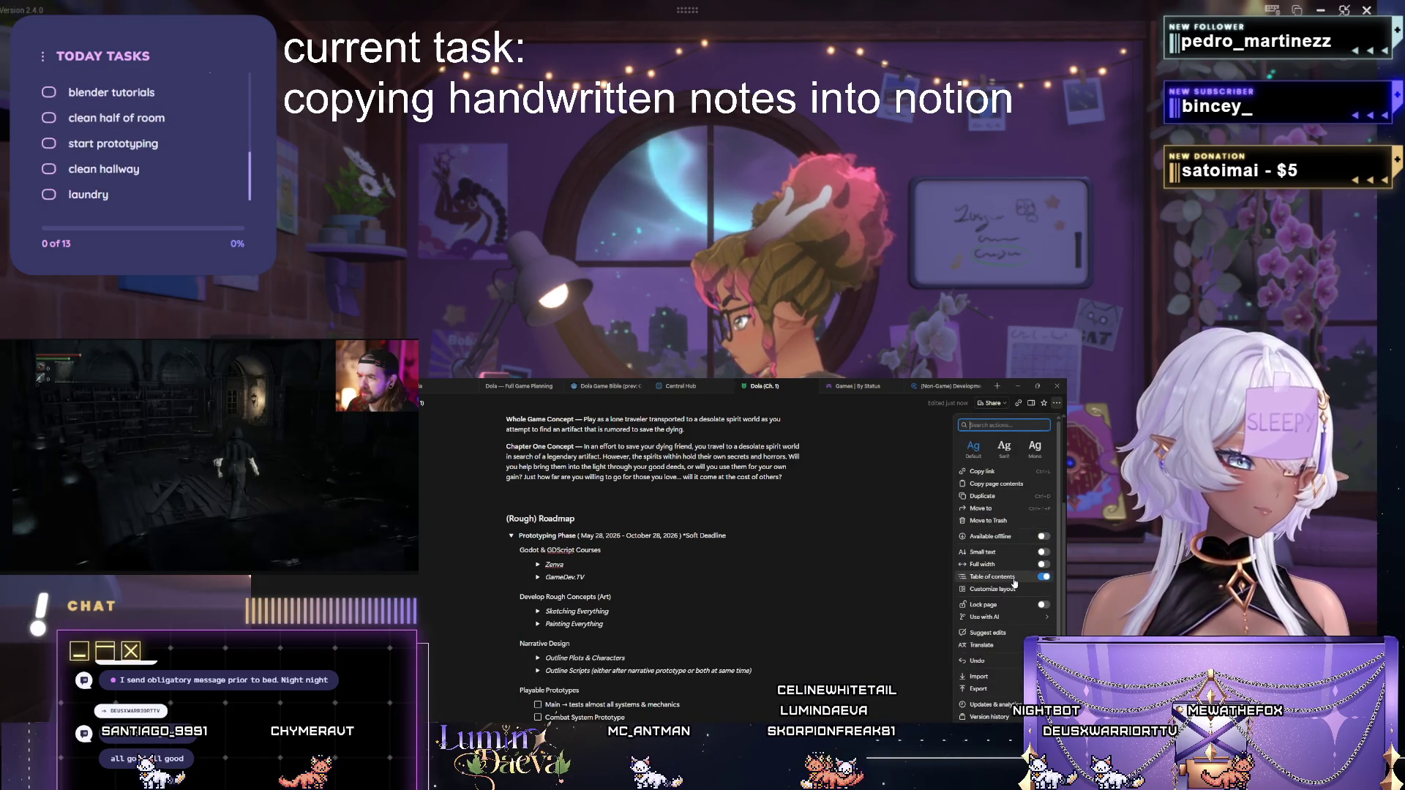
scroll(1001, 688, down, 1)
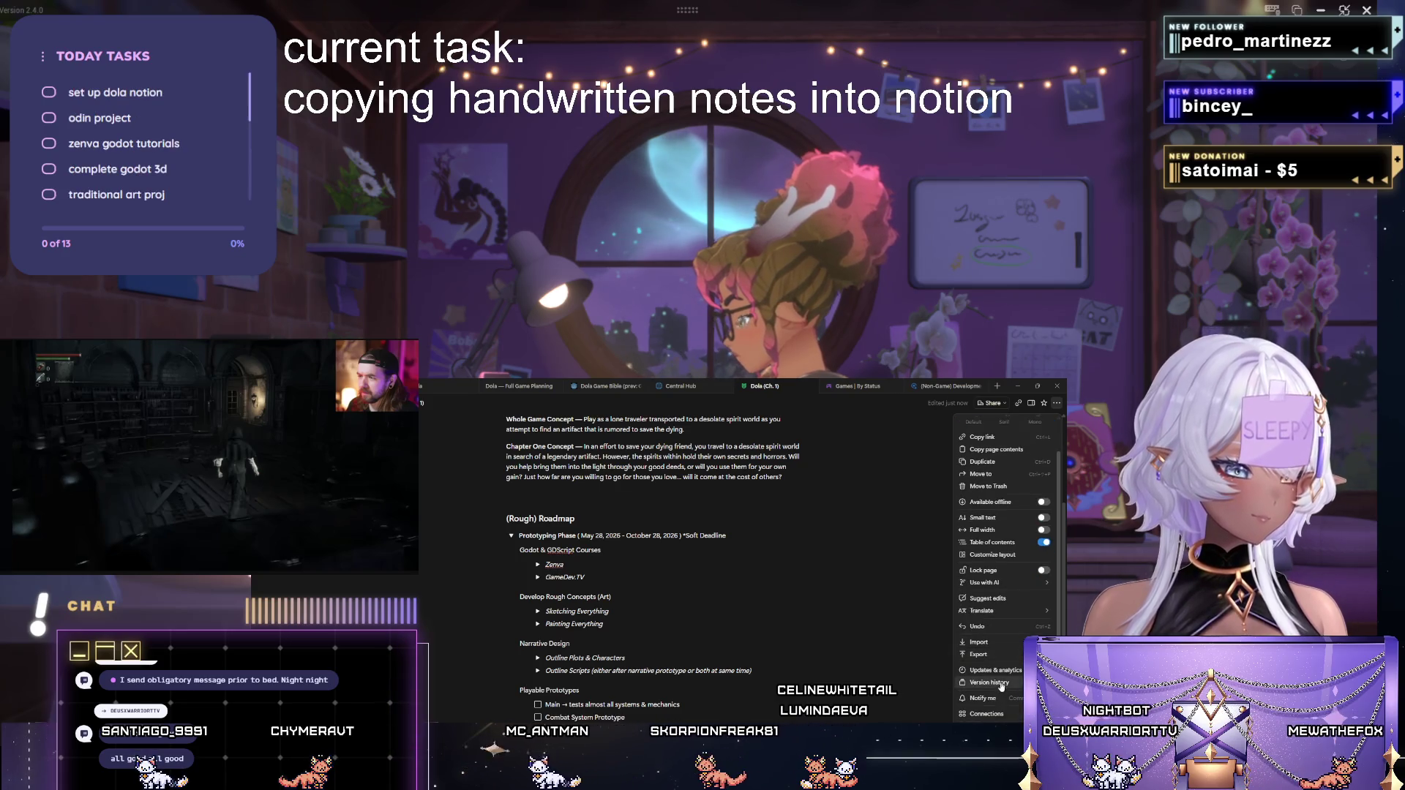
scroll(1001, 680, up, 1)
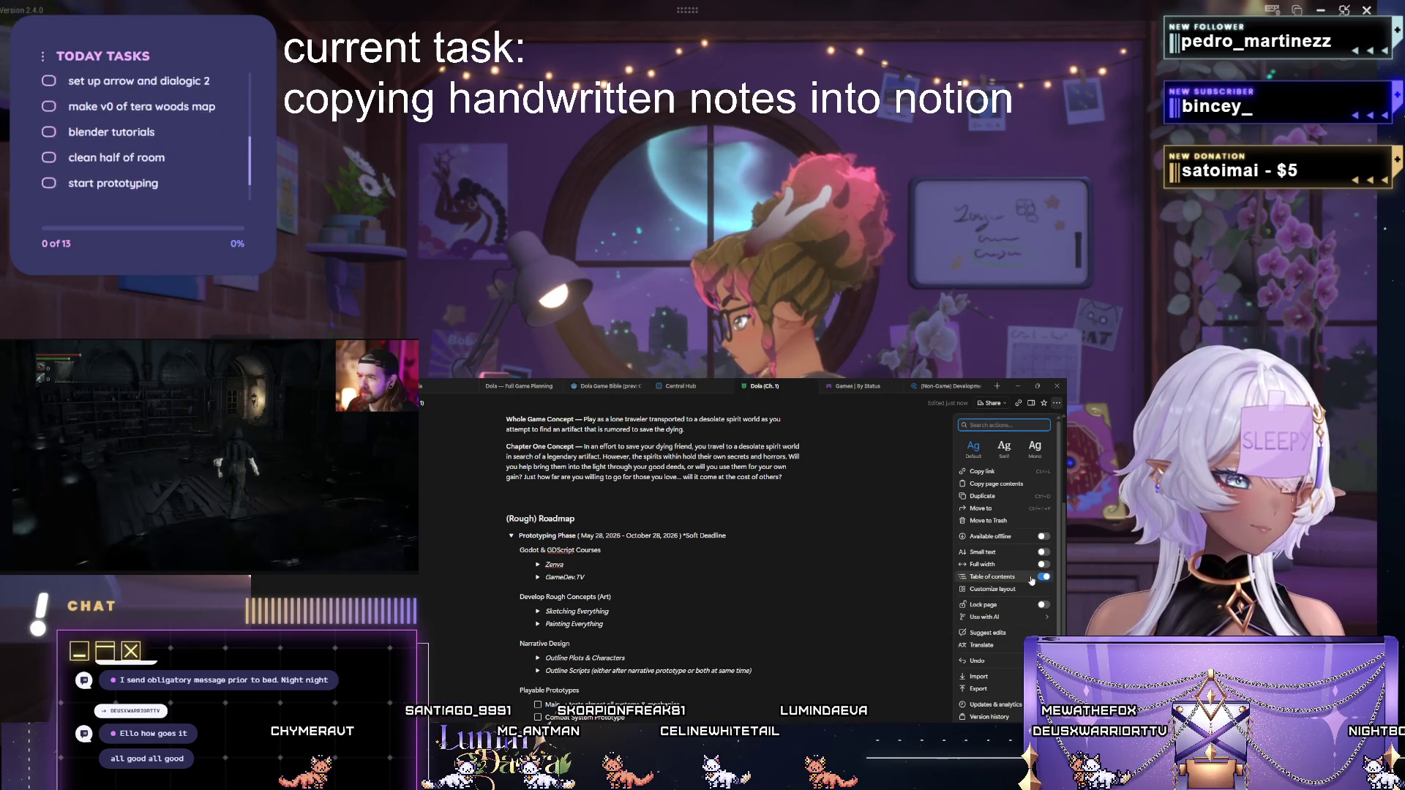
click(715, 571)
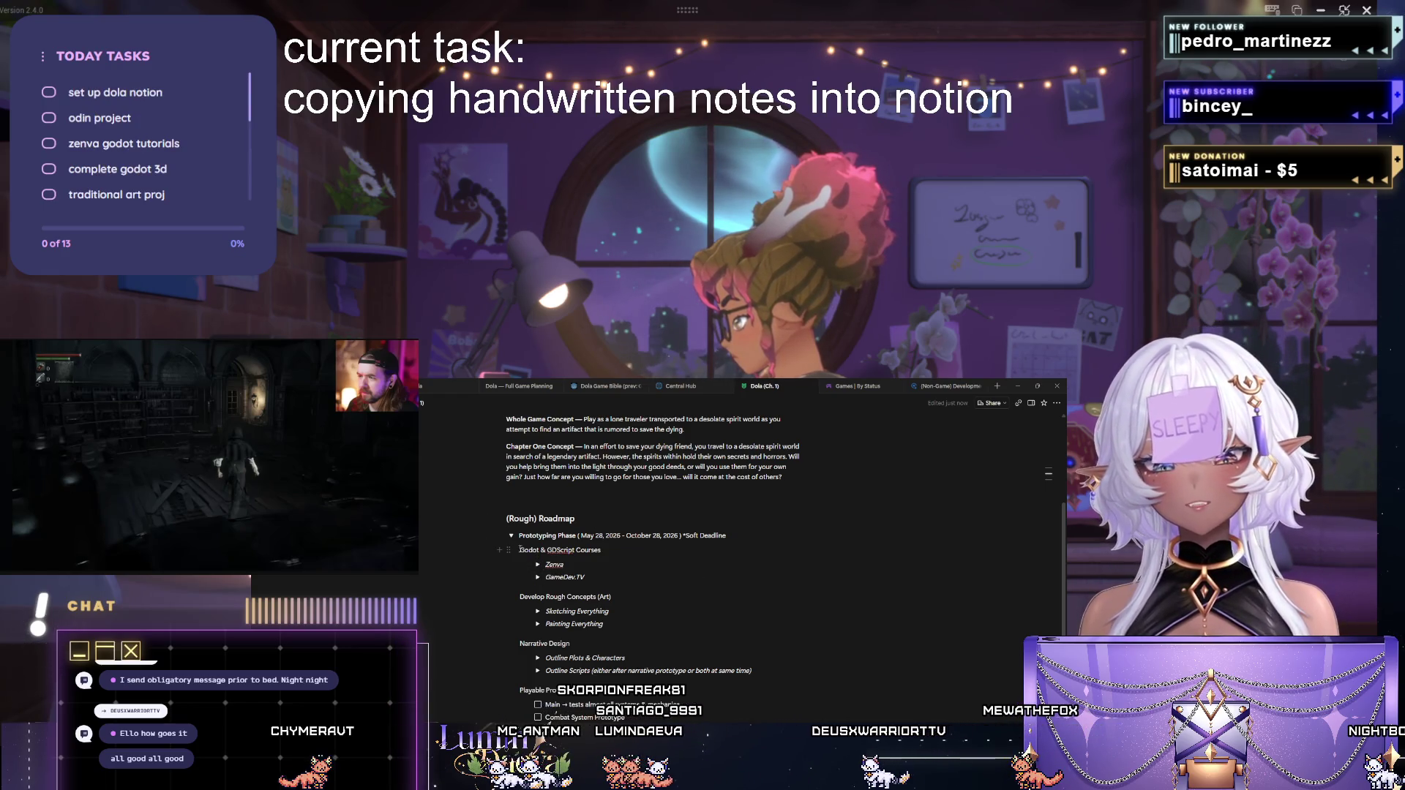
Expand the Zenva course list and review its Beginner and Intermediate checklists.
click(603, 577)
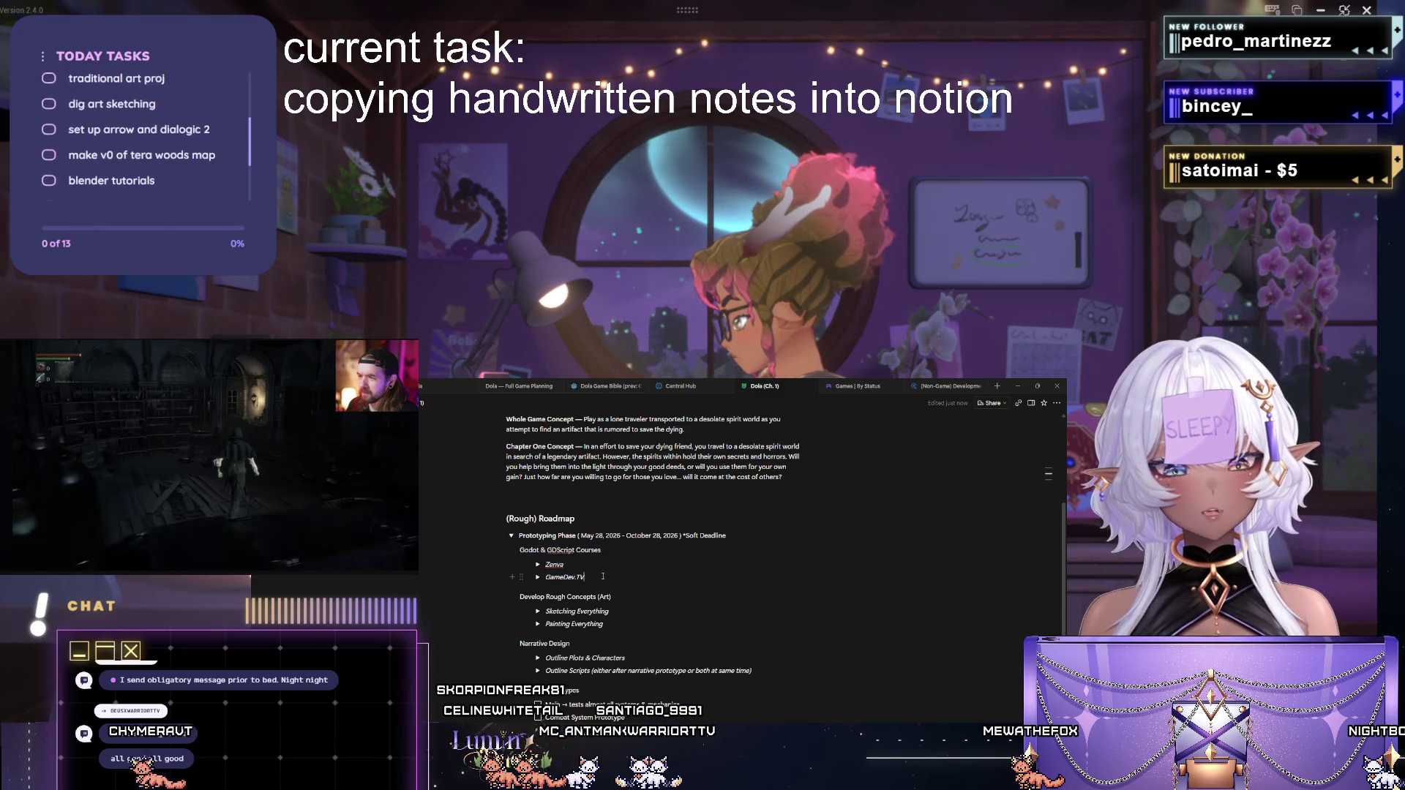
click(537, 565)
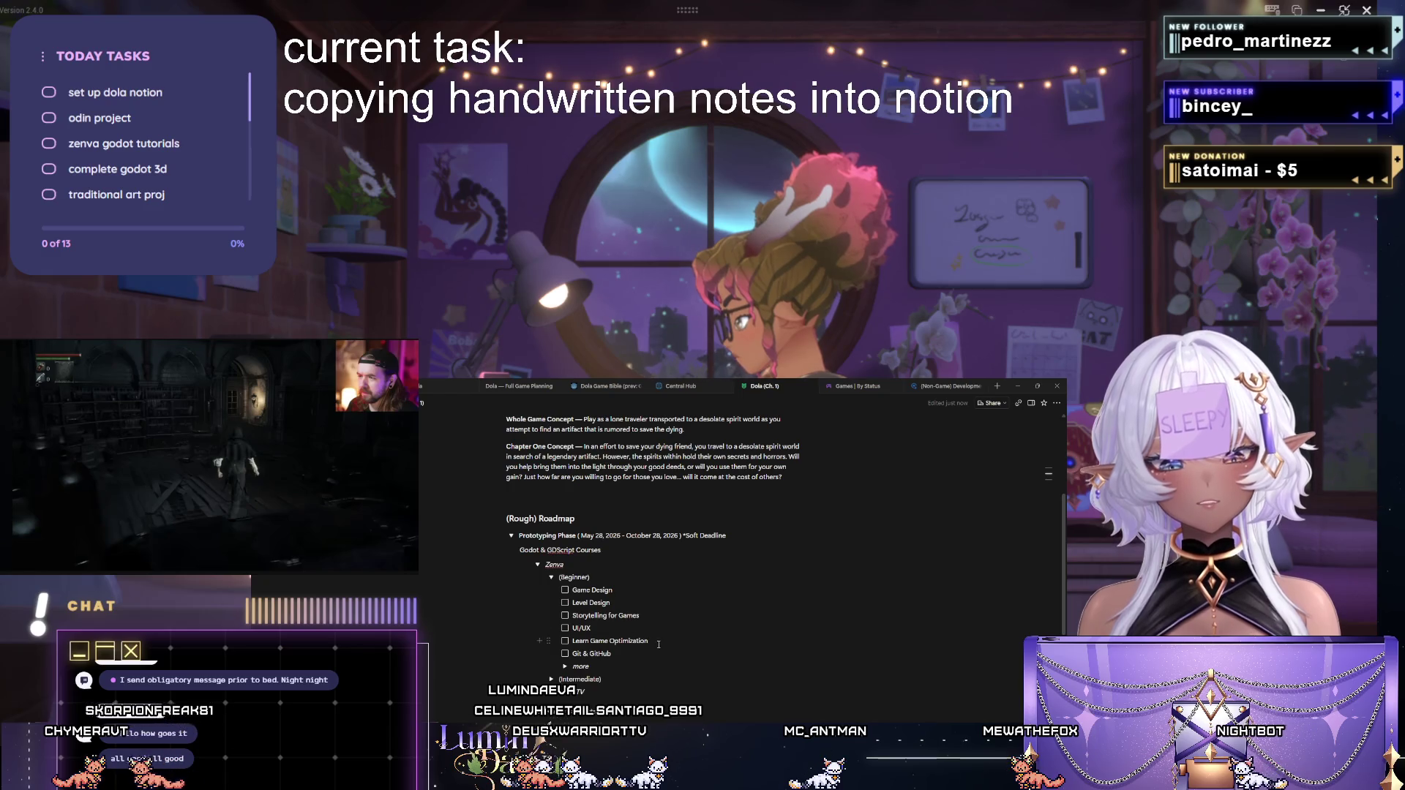
right_click(816, 587)
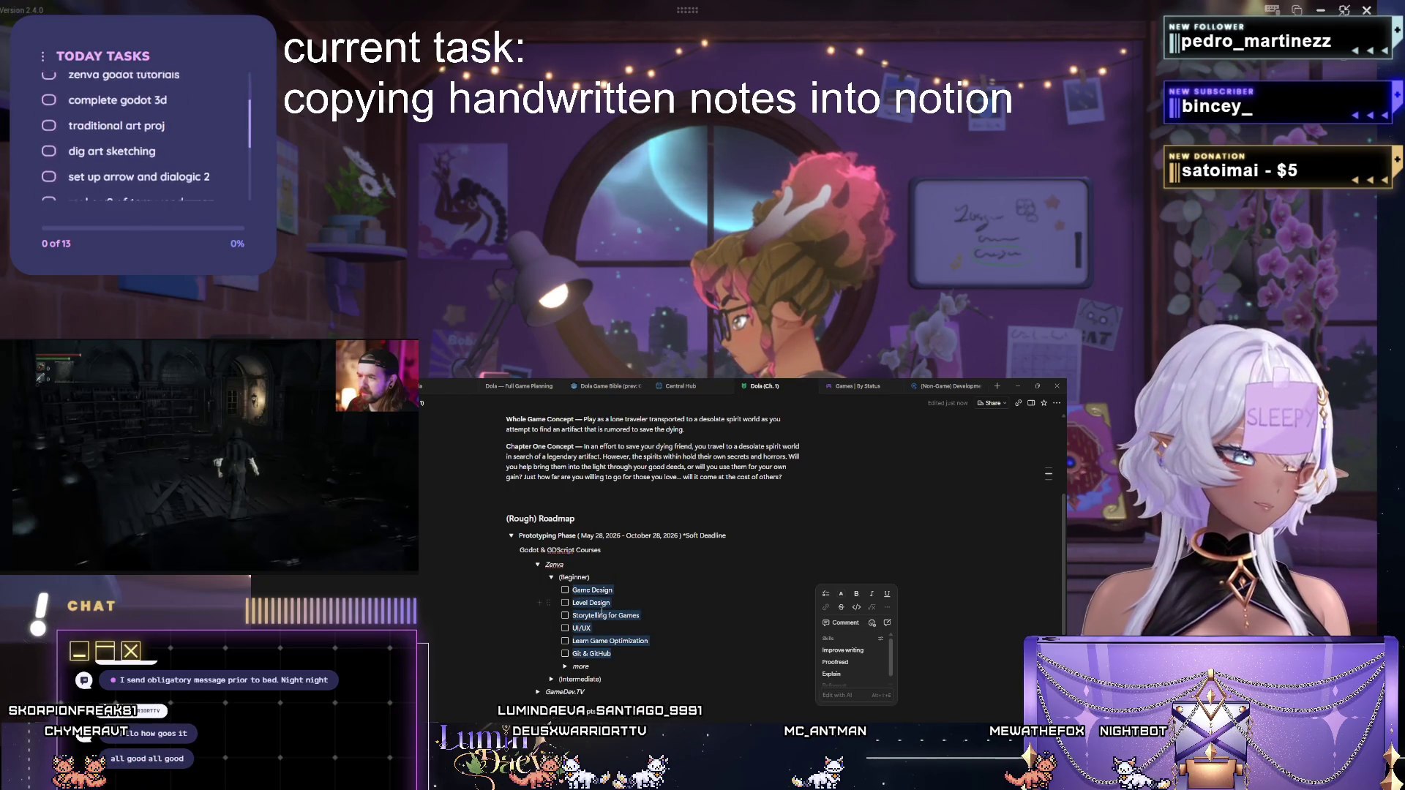
click(551, 576)
click(551, 590)
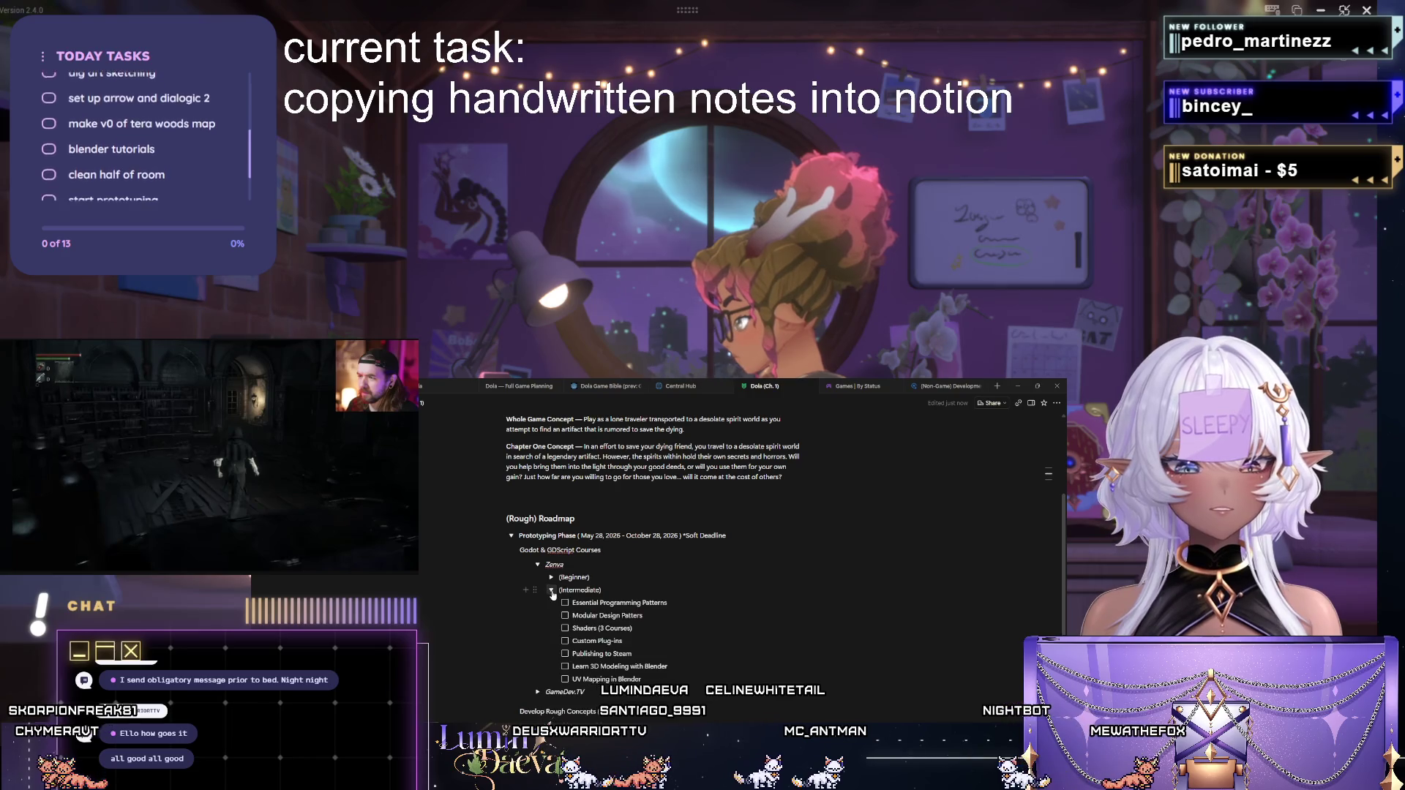
click(551, 576)
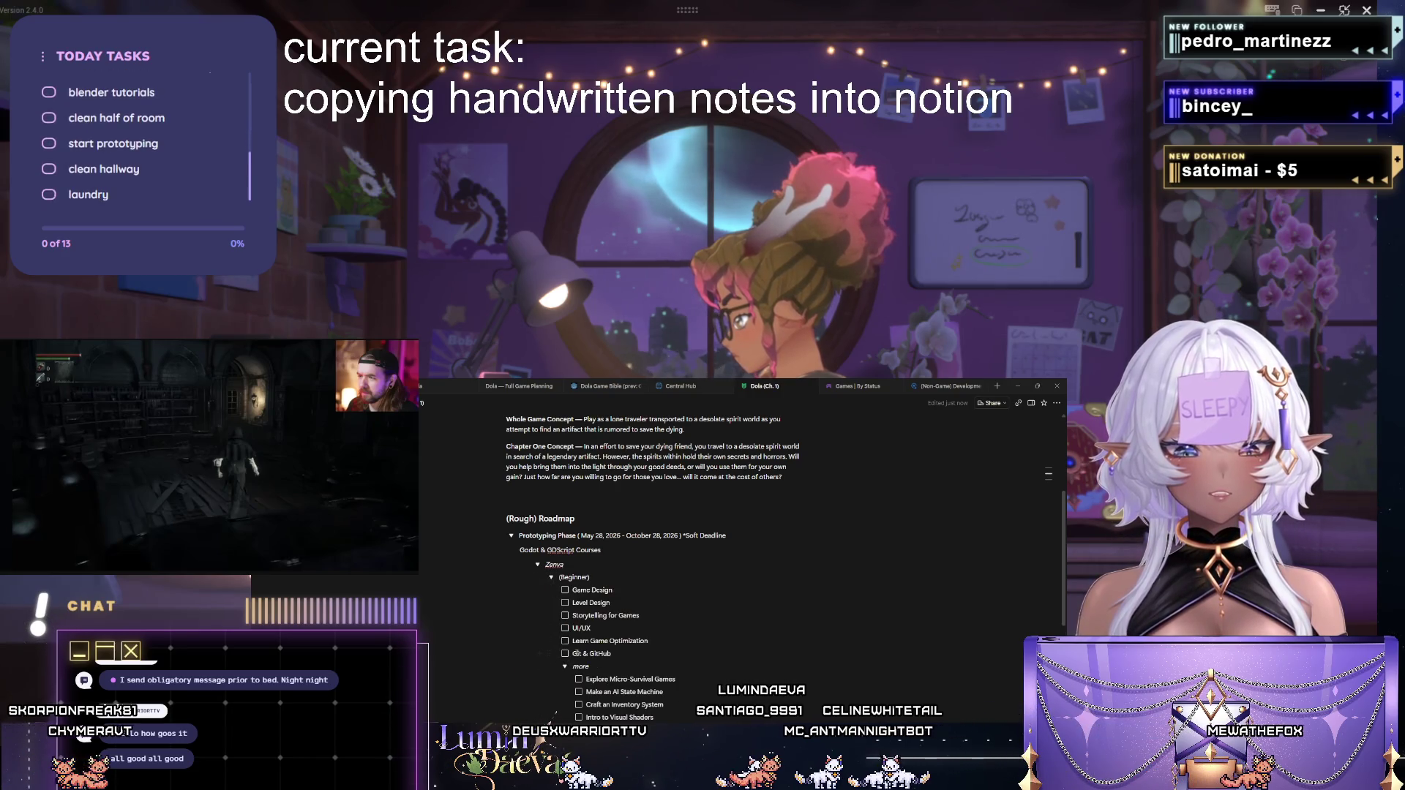
scroll(740, 549, down, 1)
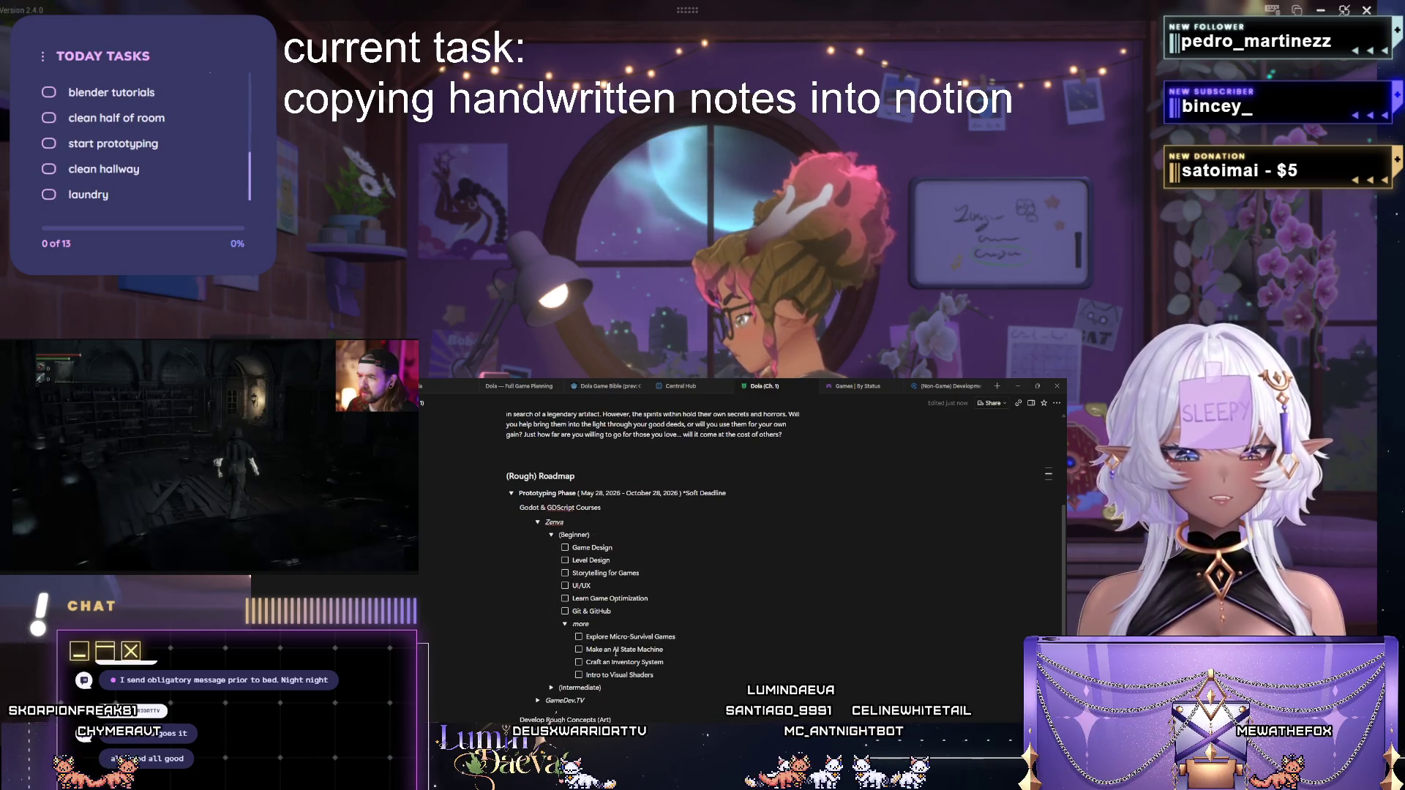
Fold Zenva's Beginner and Intermediate checklists, then expand the GameDev.TV course list.
click(579, 632)
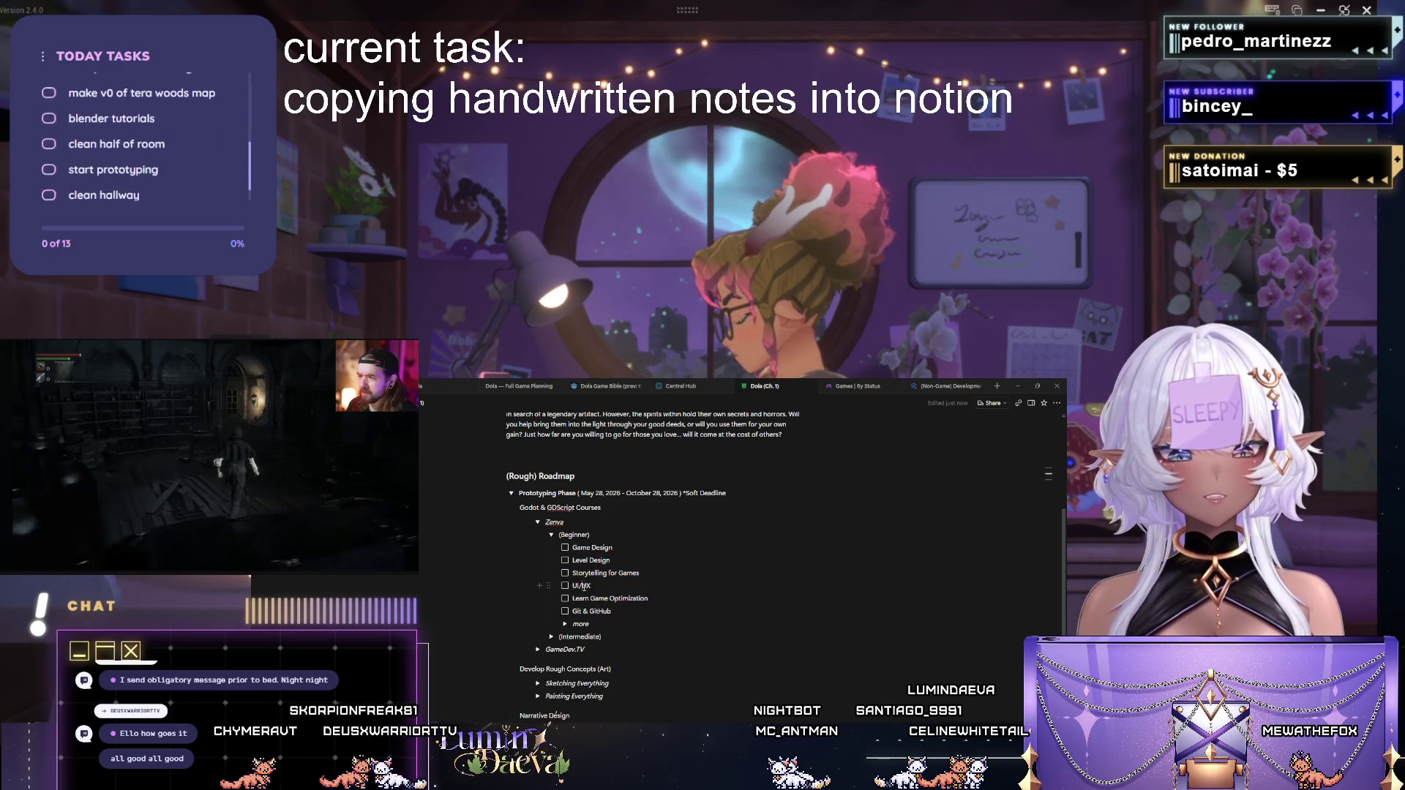
click(553, 534)
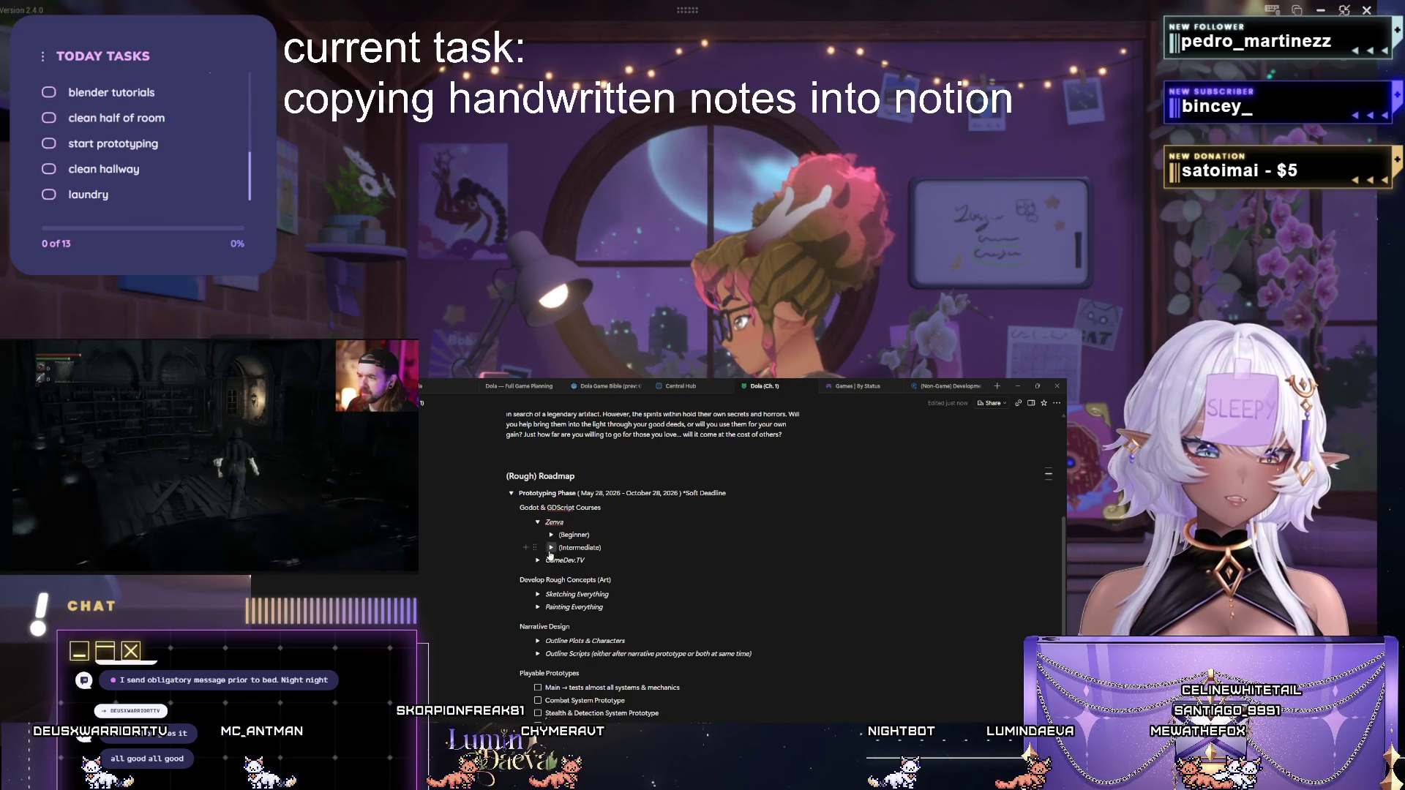
click(552, 546)
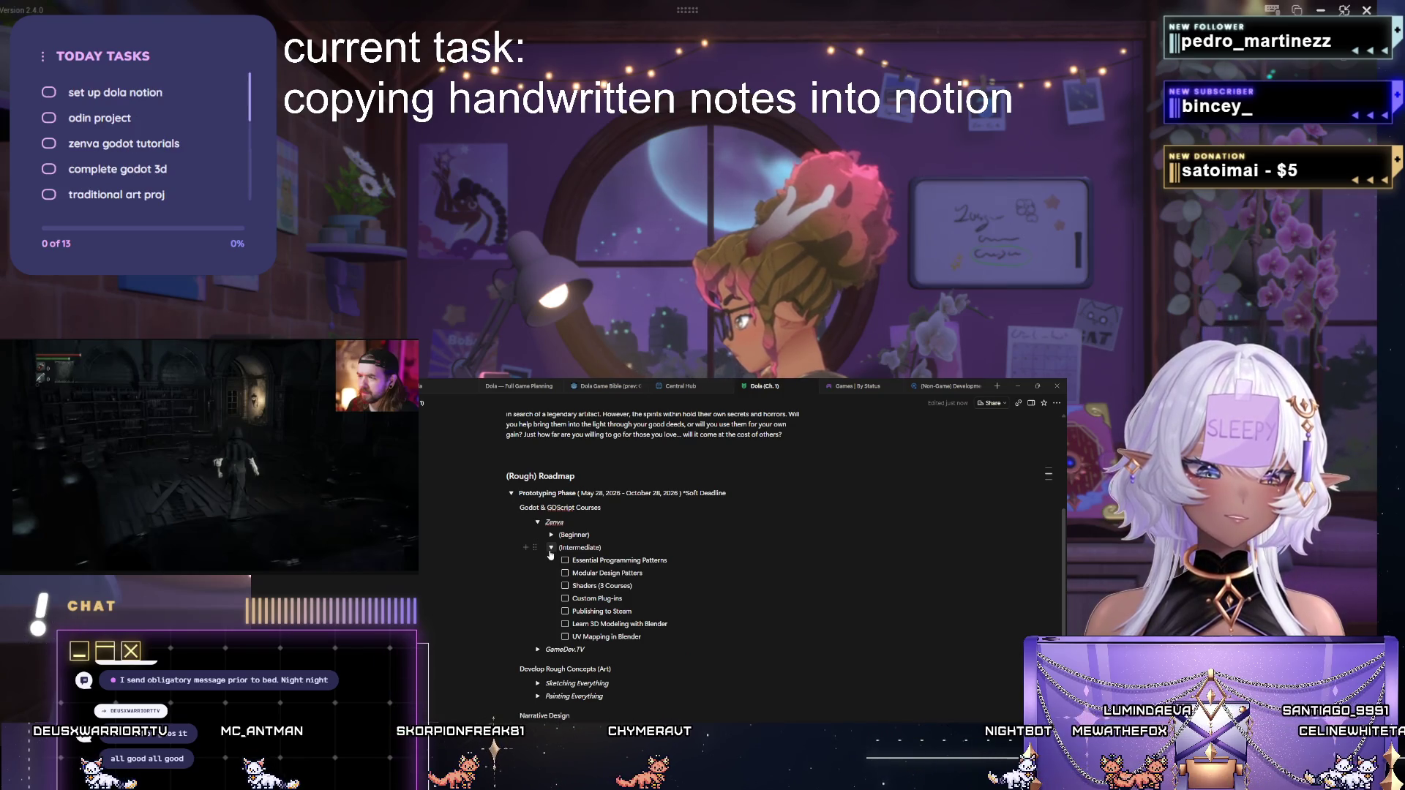
click(551, 548)
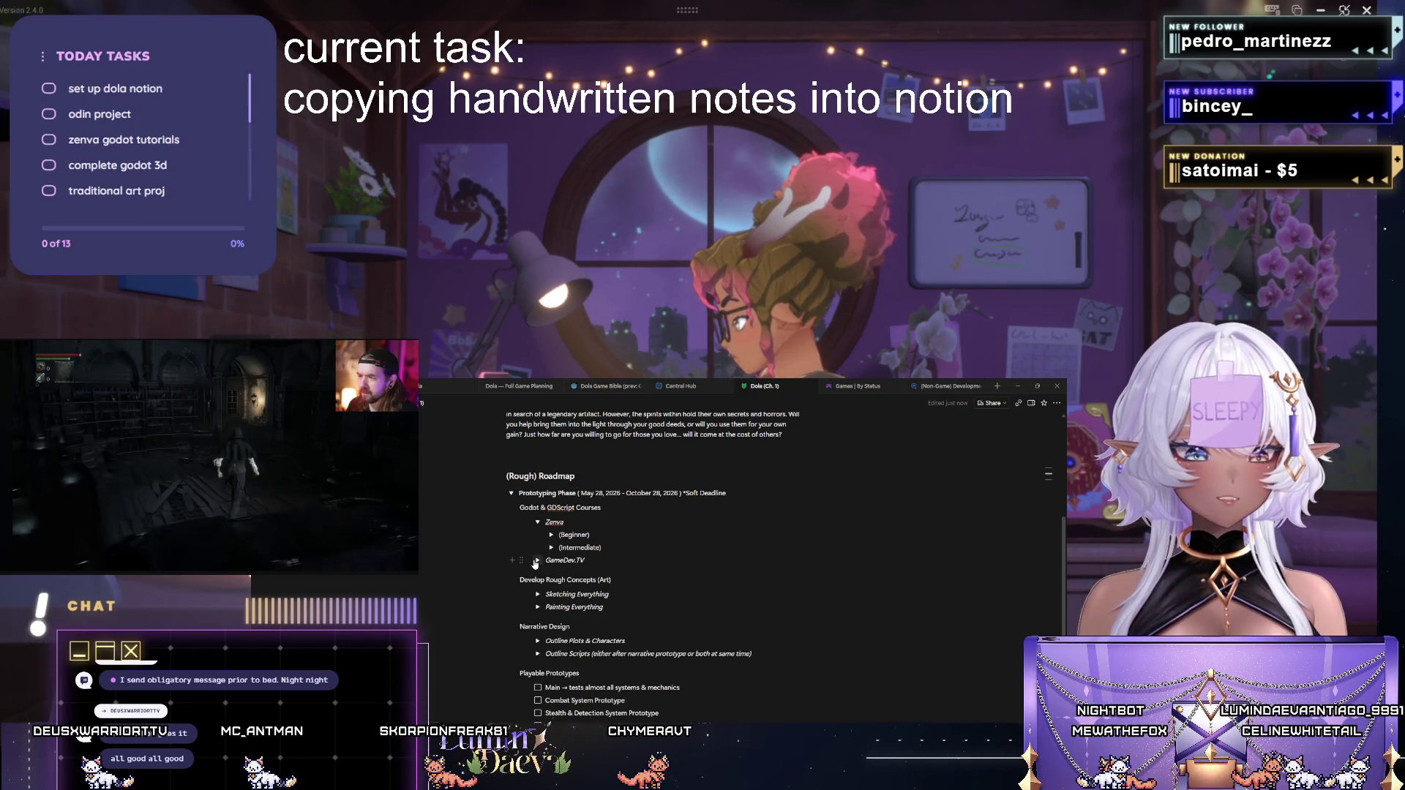
click(535, 561)
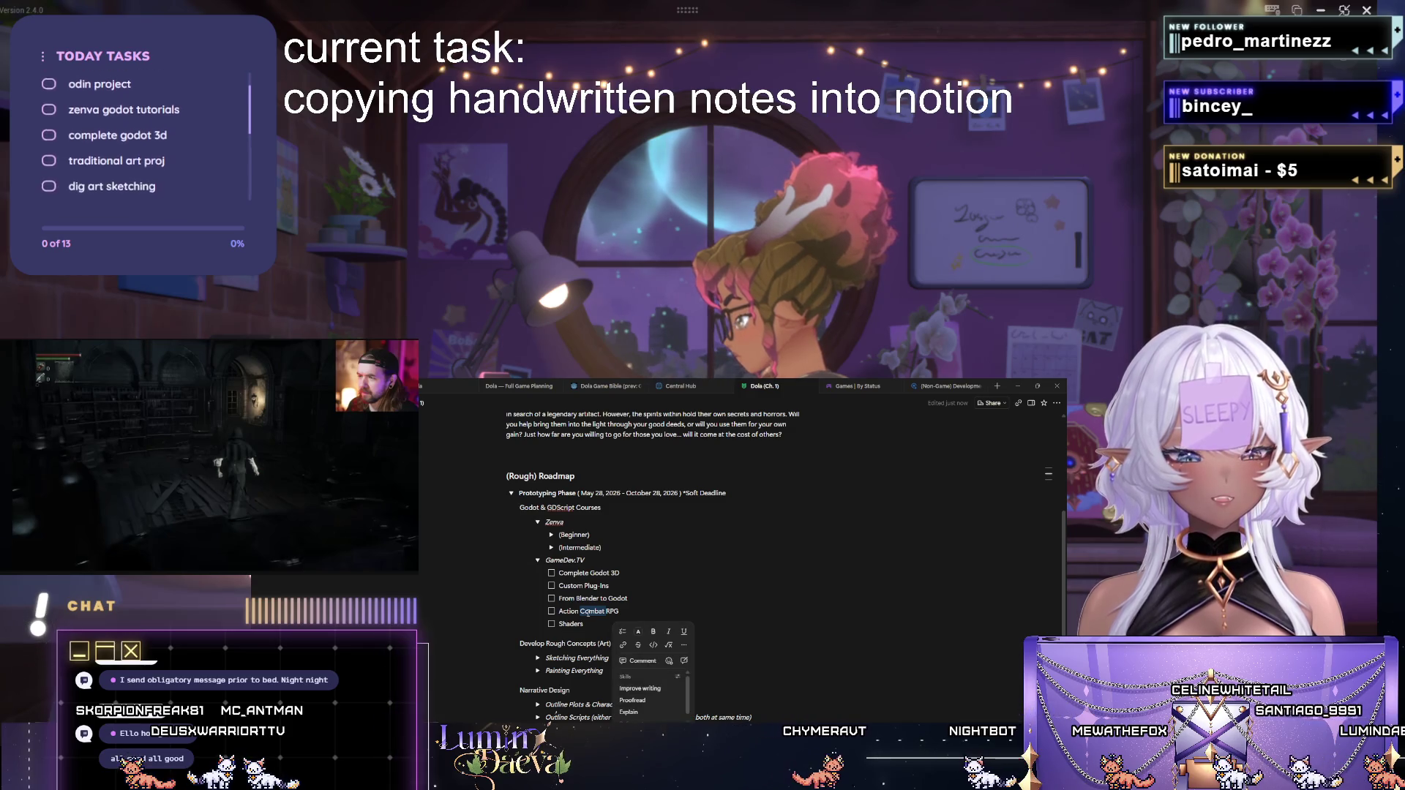
Collapse GameDev.TV and reopen the Sketching Everything checklist under Develop Rough Concepts.
click(537, 560)
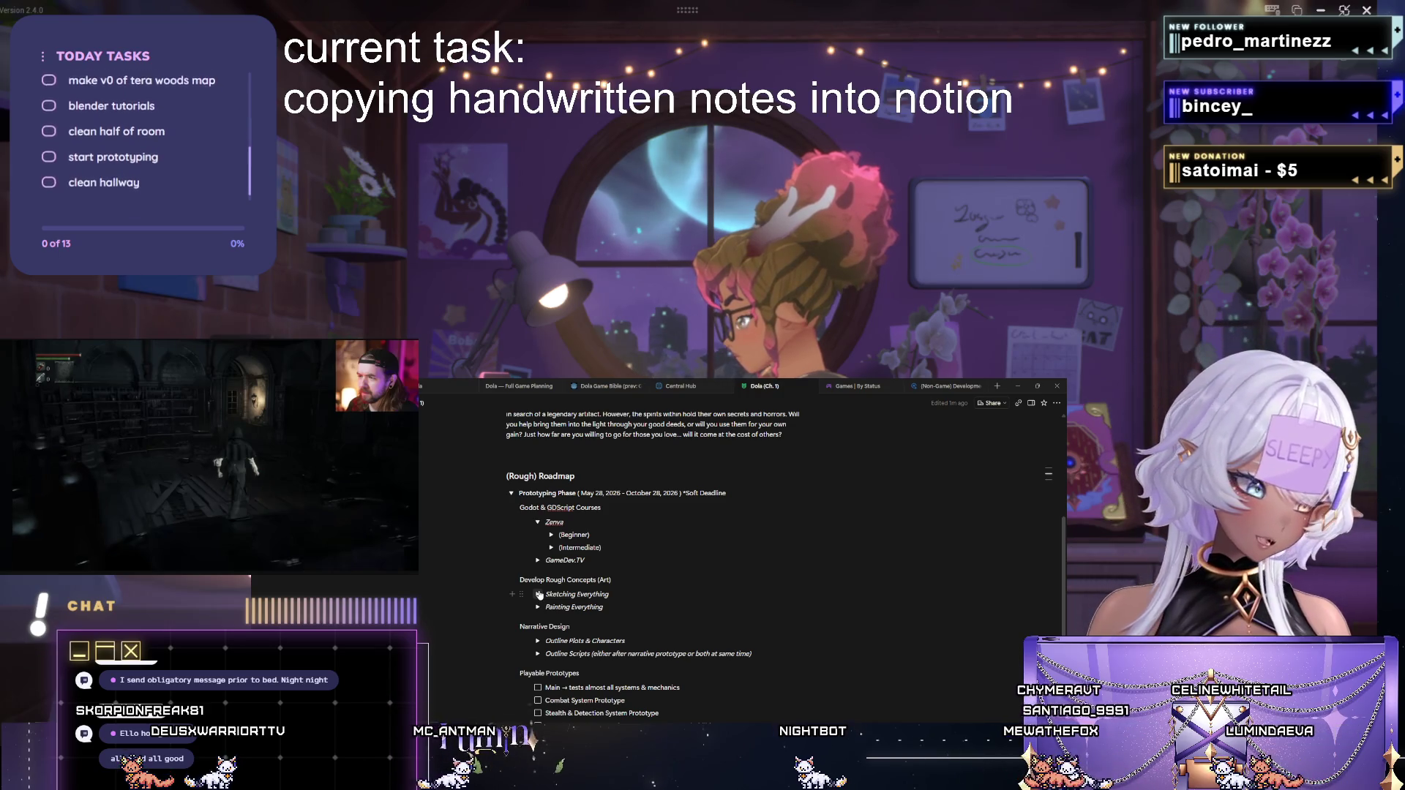
click(538, 594)
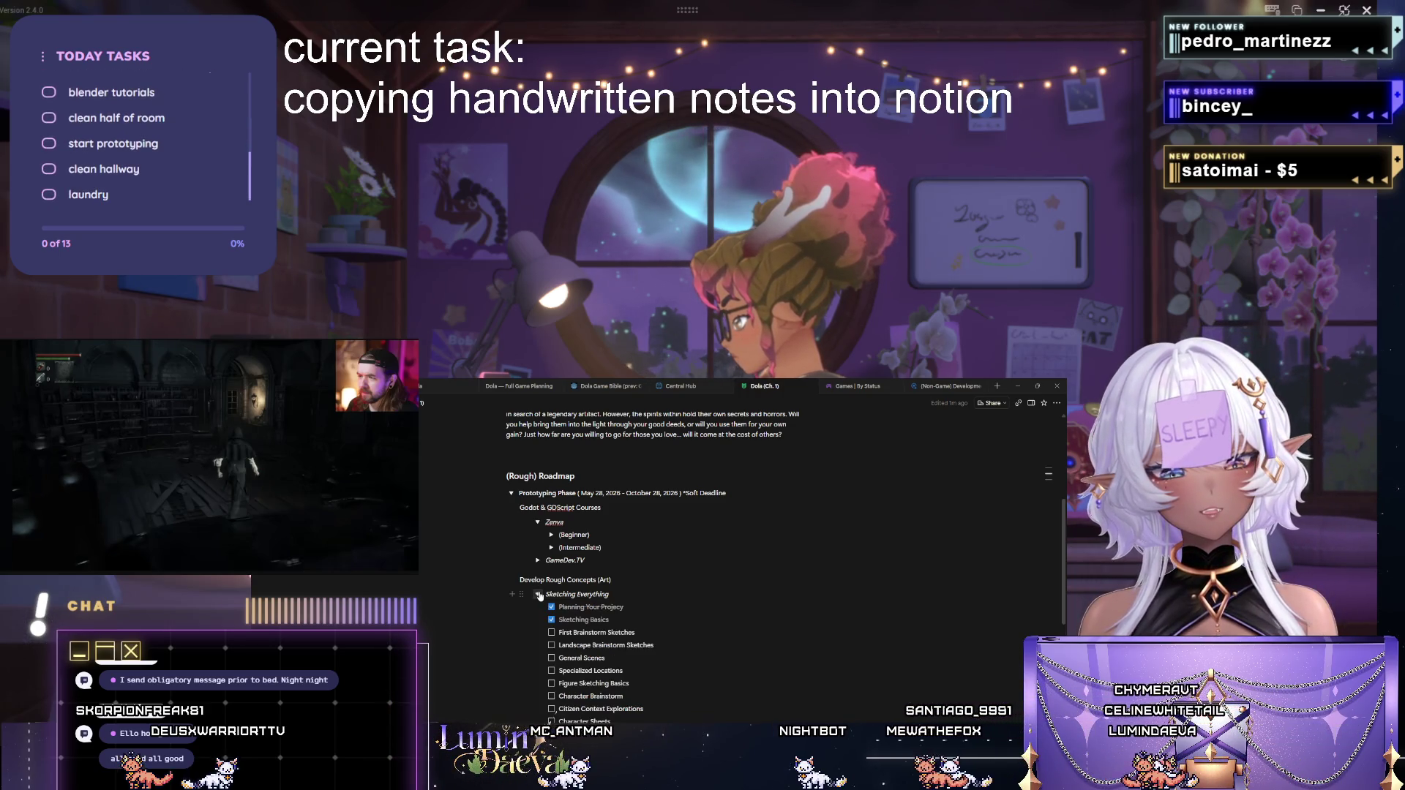
scroll(538, 594, down, 1)
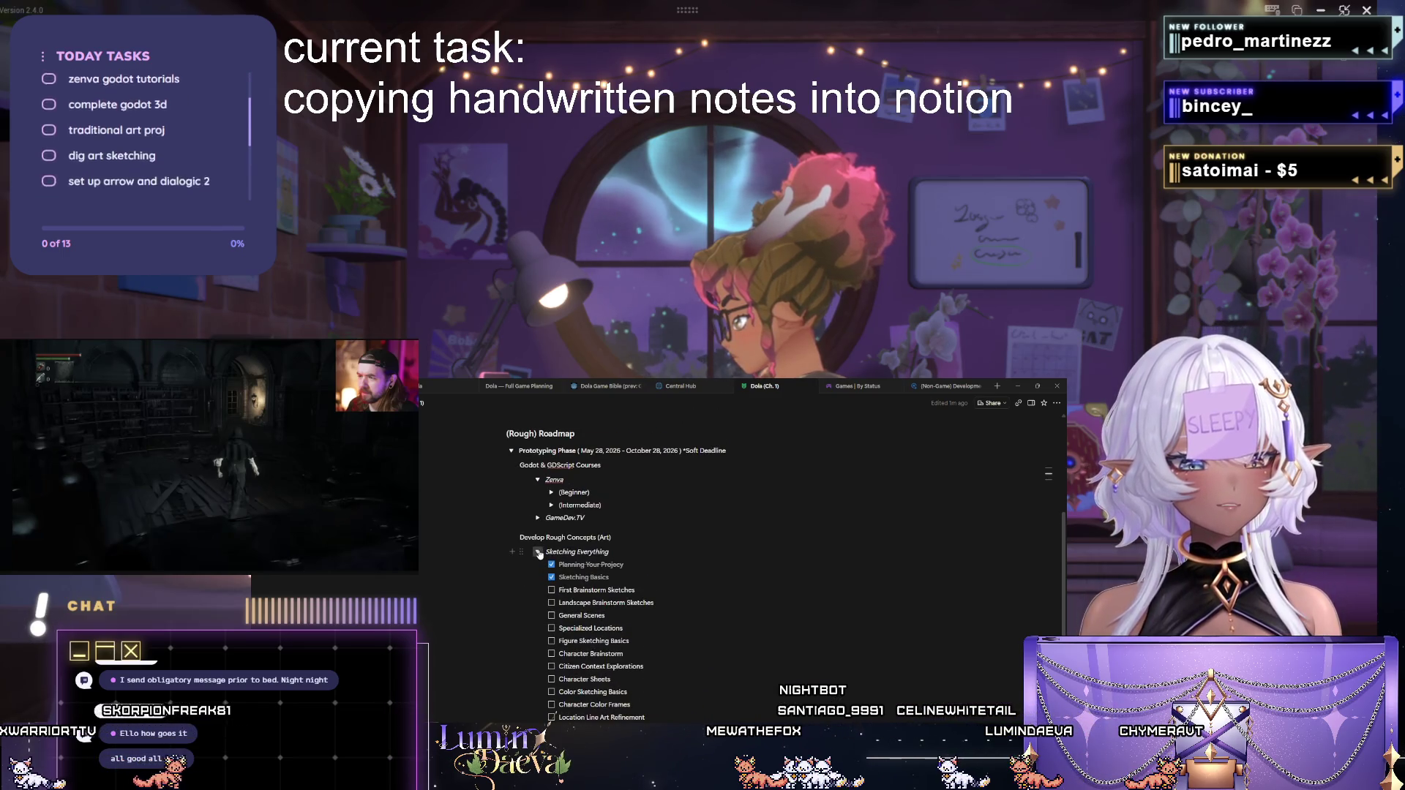
click(537, 553)
right_click(617, 549)
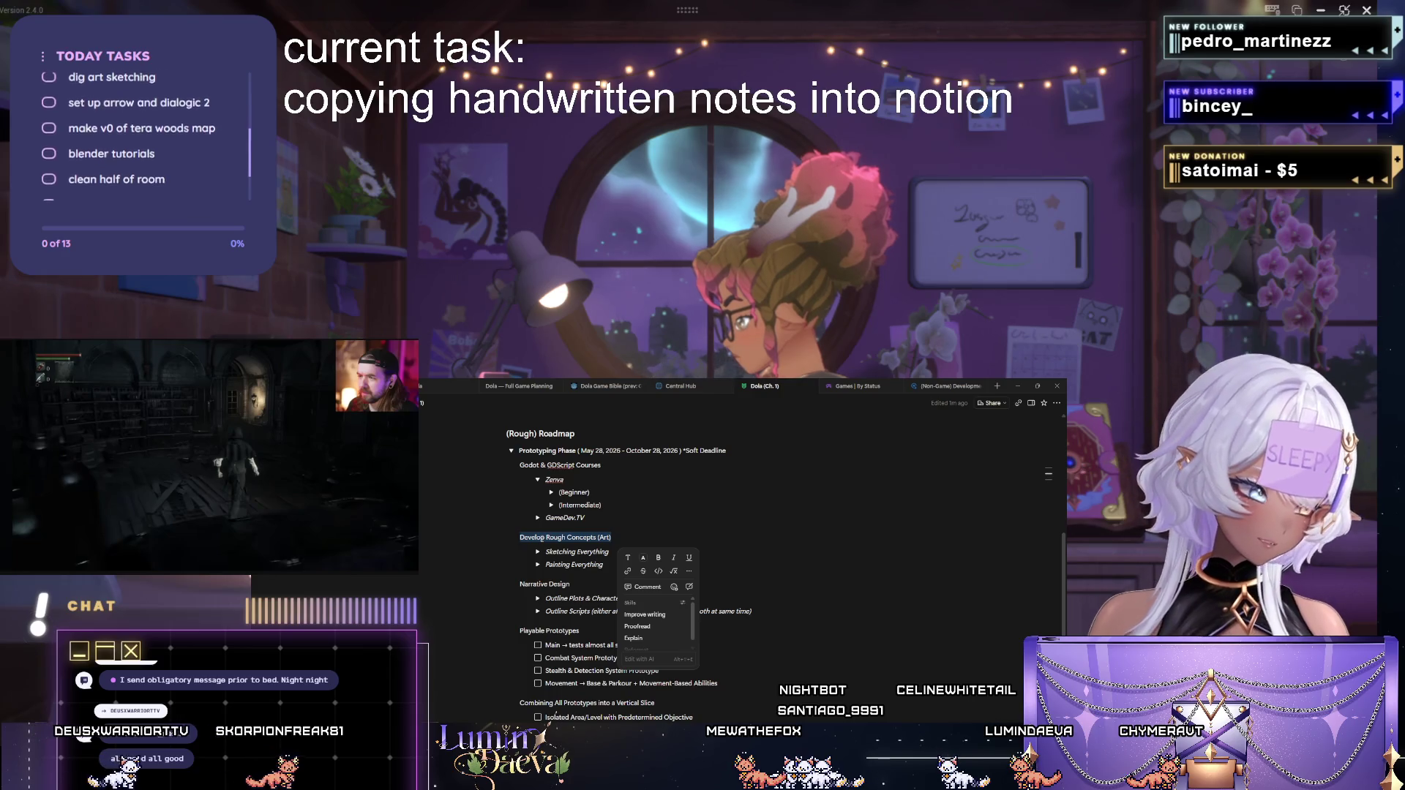
click(541, 537)
click(537, 552)
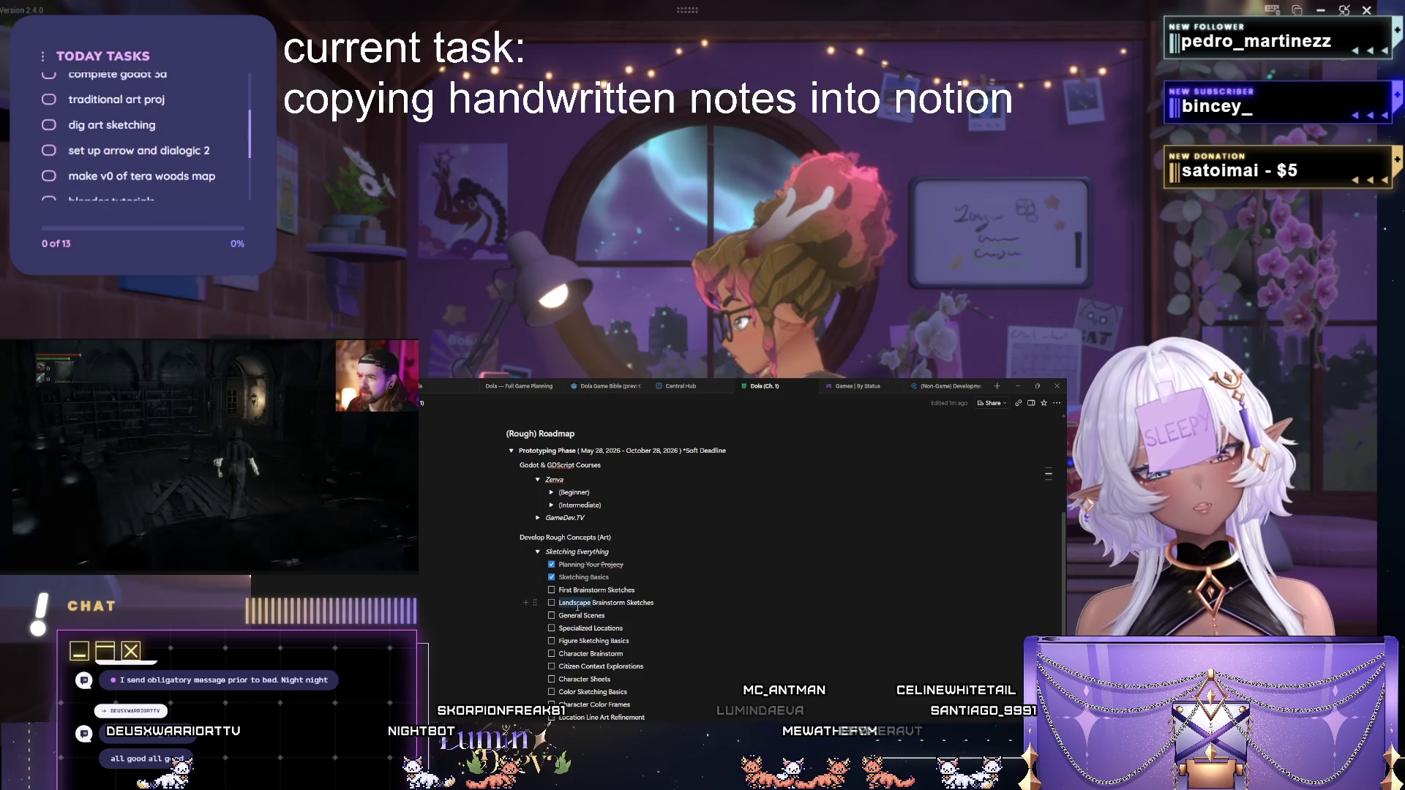
Rename the General Scenes task to General Street Scenes and fold Sketching Everything.
triple_click(579, 606)
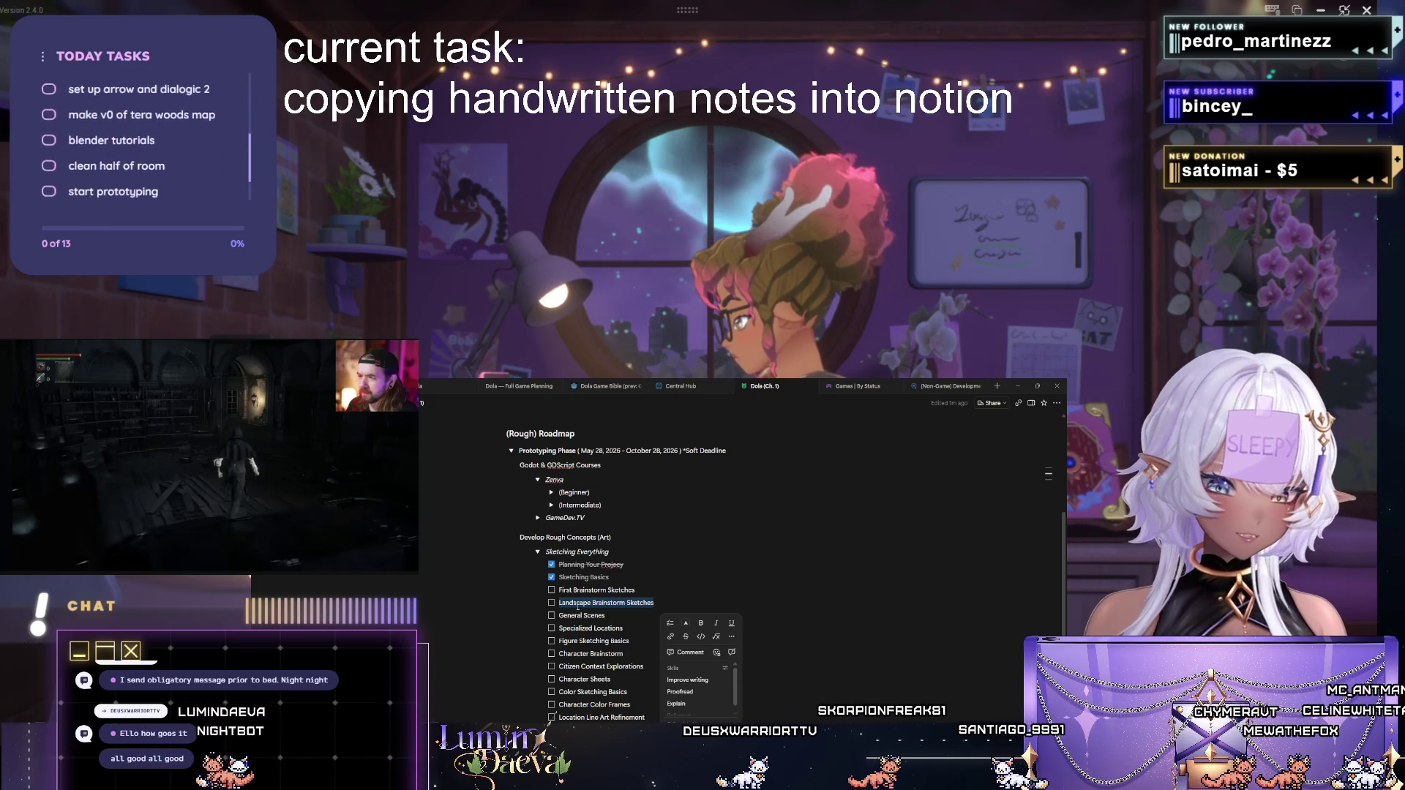
click(604, 615)
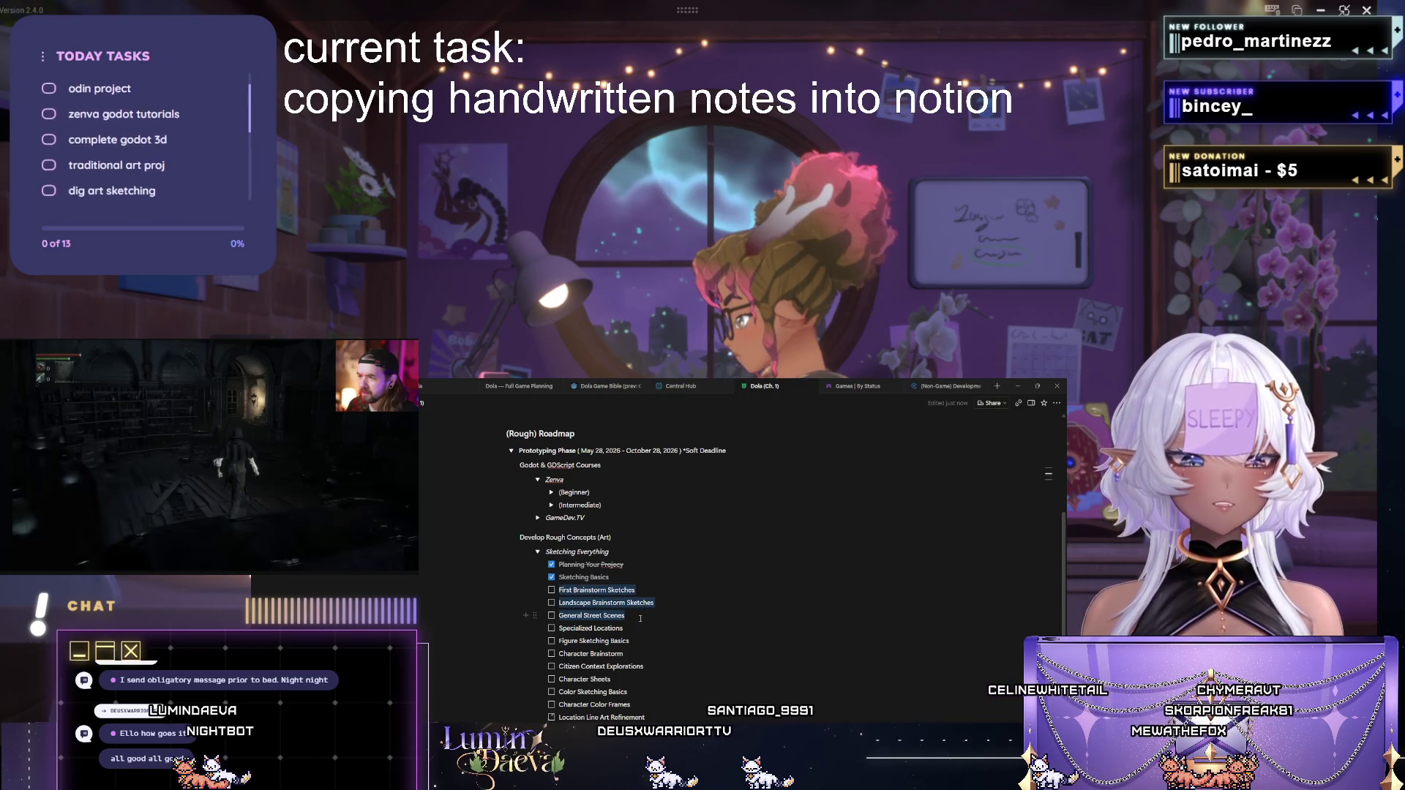
click(537, 551)
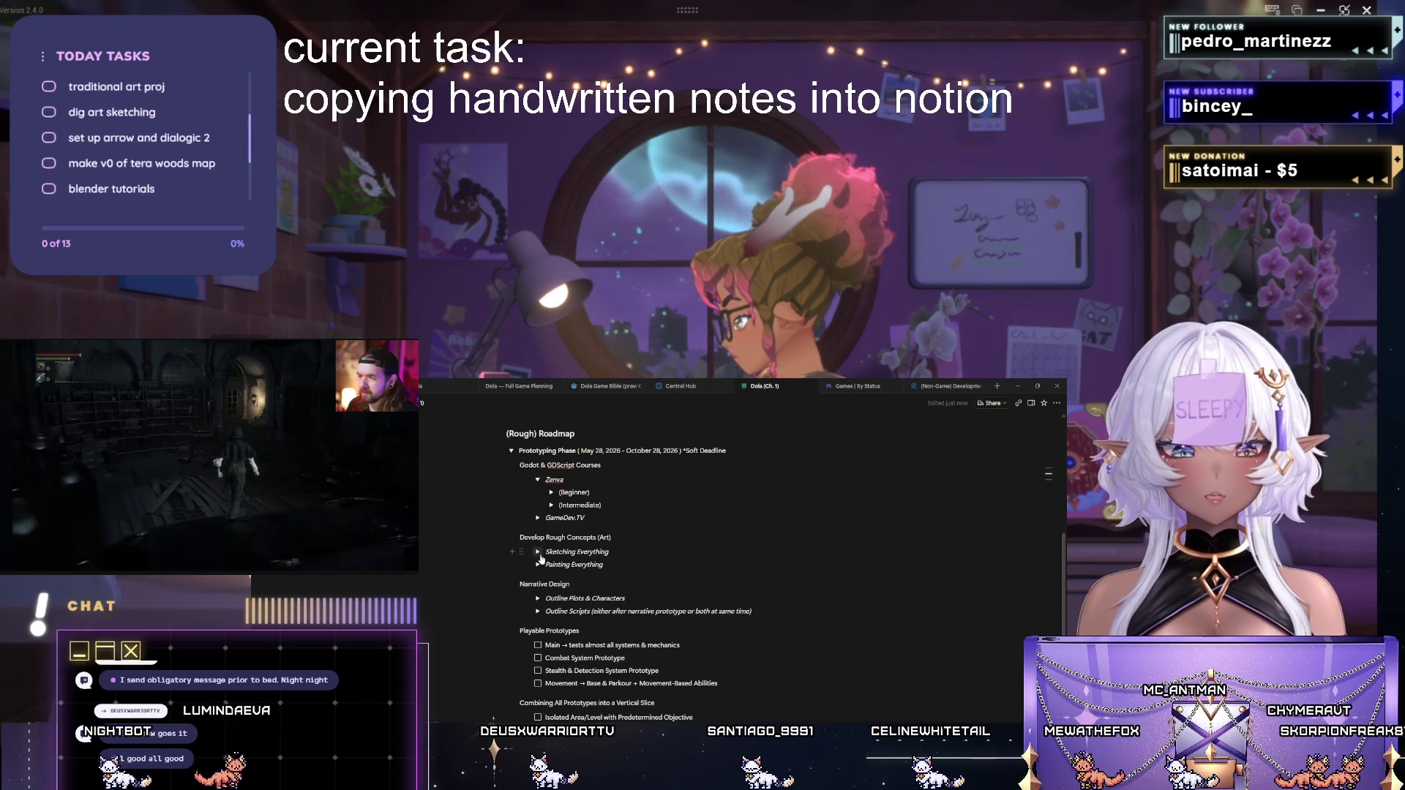
scroll(550, 659, down, 2)
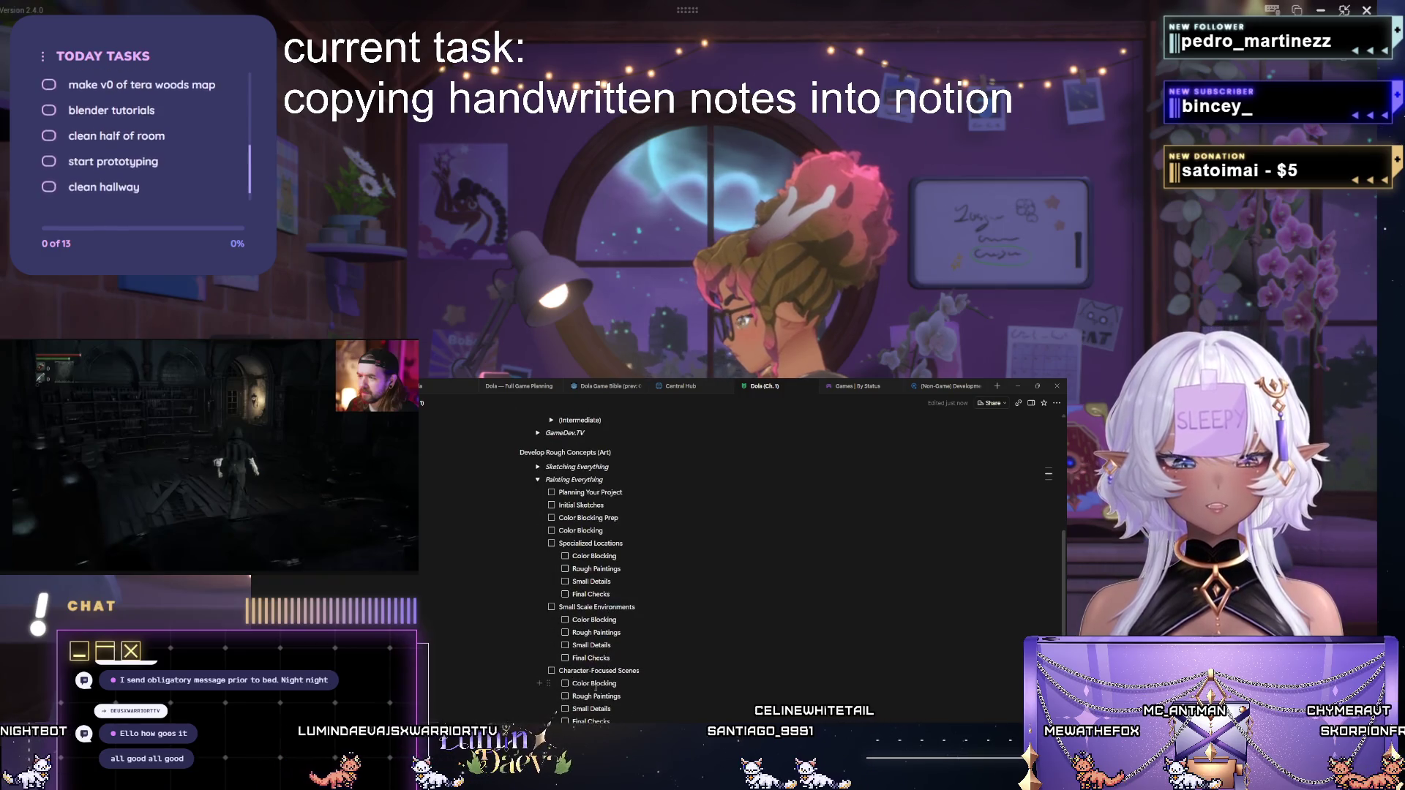
scroll(545, 683, up, 4)
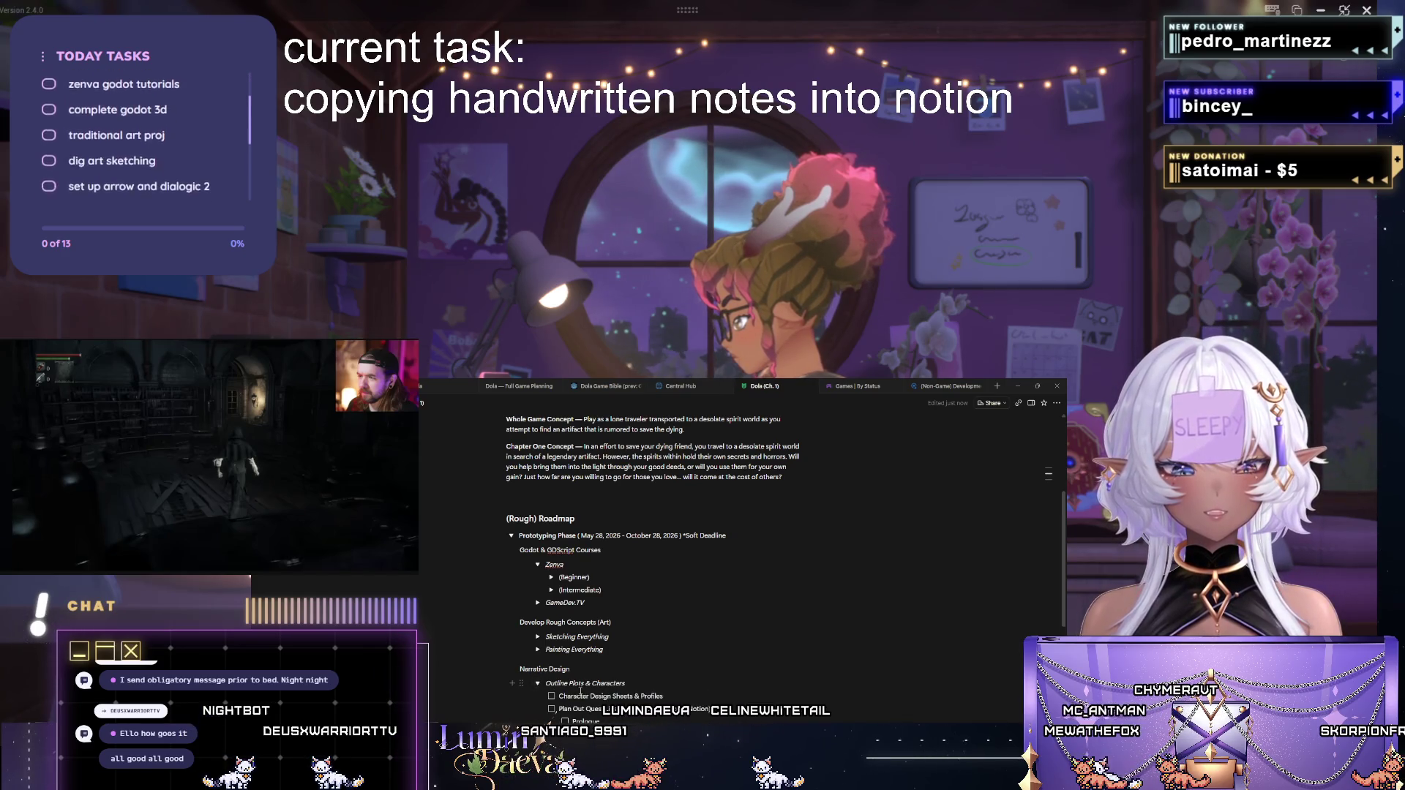
Review the character design items, then collapse Sketching Everything and Outline Plots & Characters.
drag(583, 696, 664, 696)
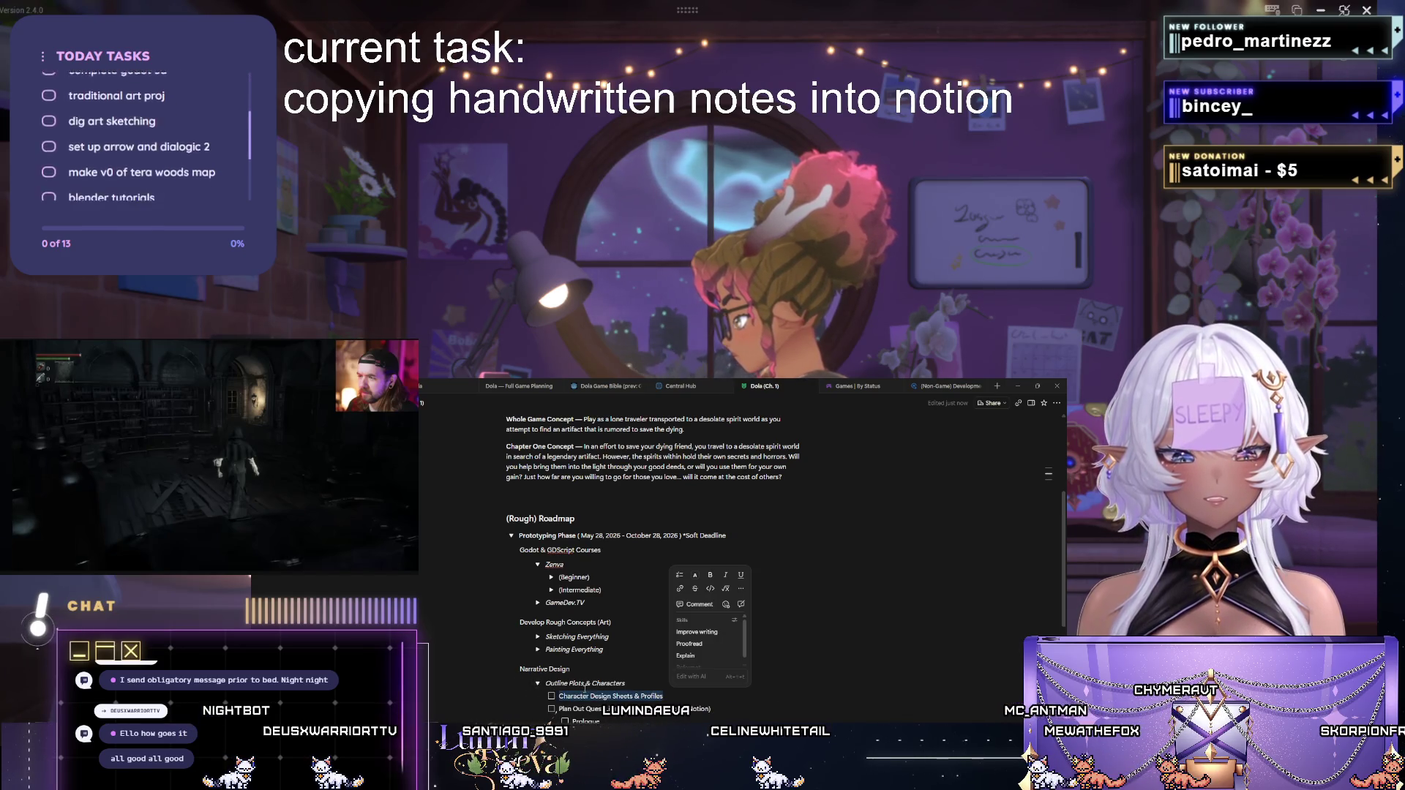
click(538, 636)
scroll(590, 681, down, 2)
scroll(589, 681, down, 1)
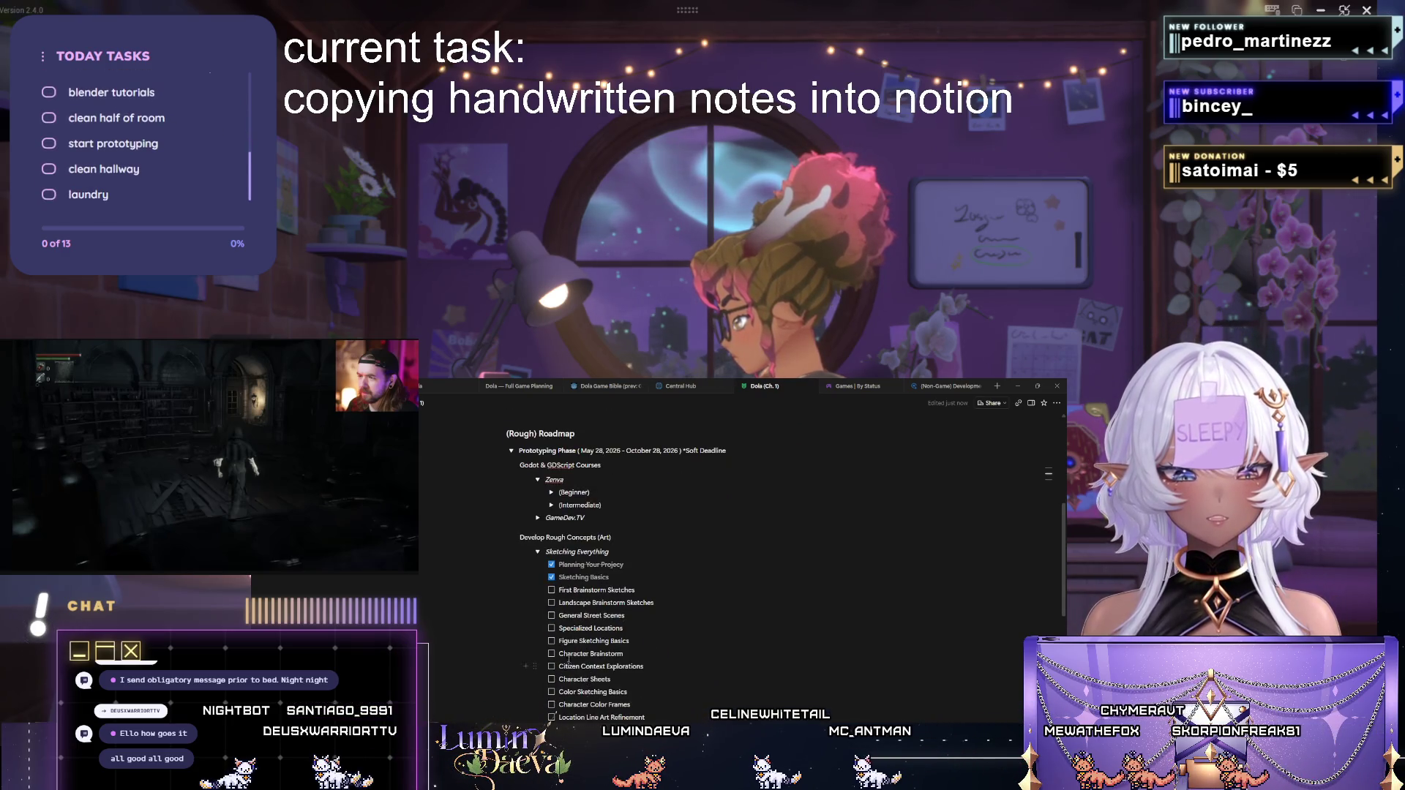
mouse_move(629, 657)
mouse_down()
mouse_move(635, 680)
mouse_move(654, 658)
mouse_up()
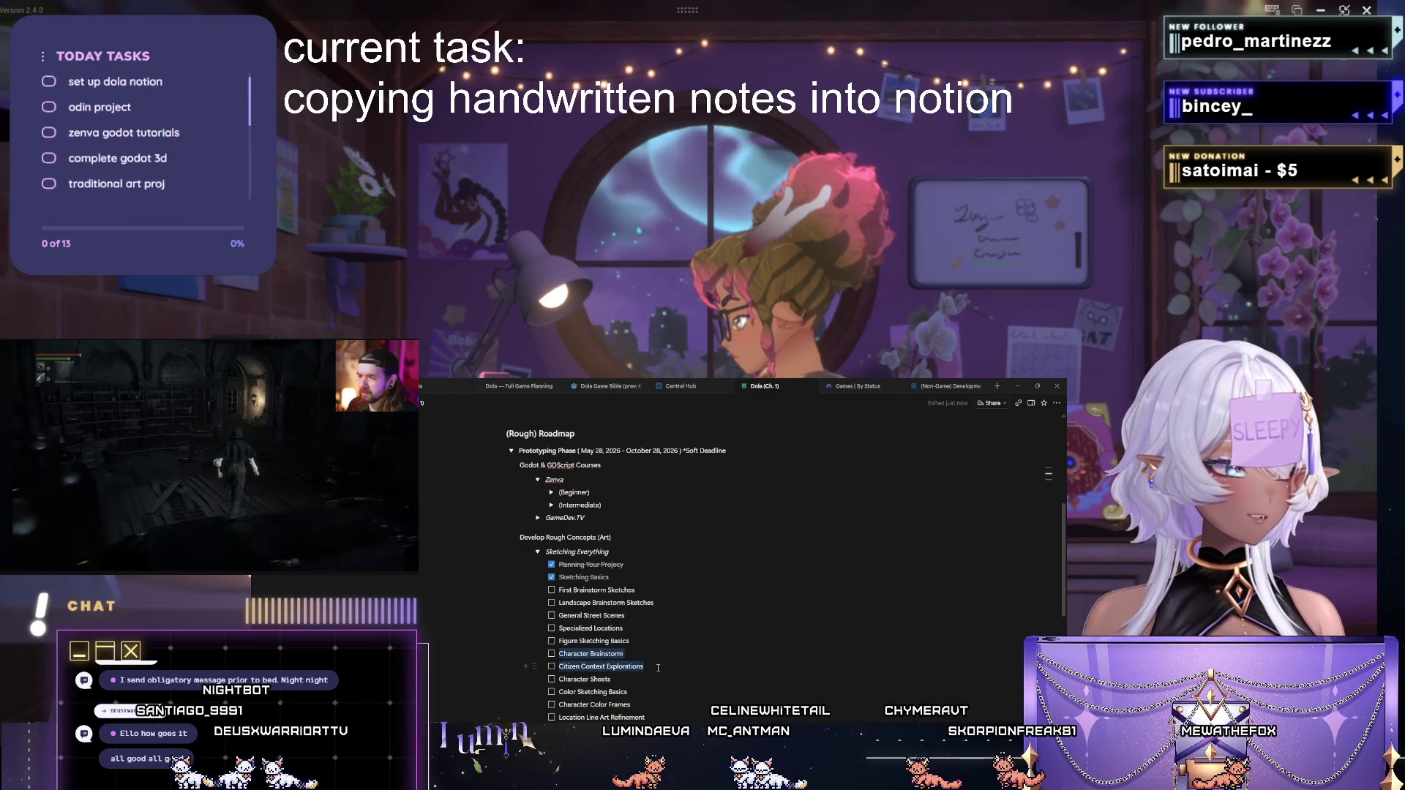
click(538, 551)
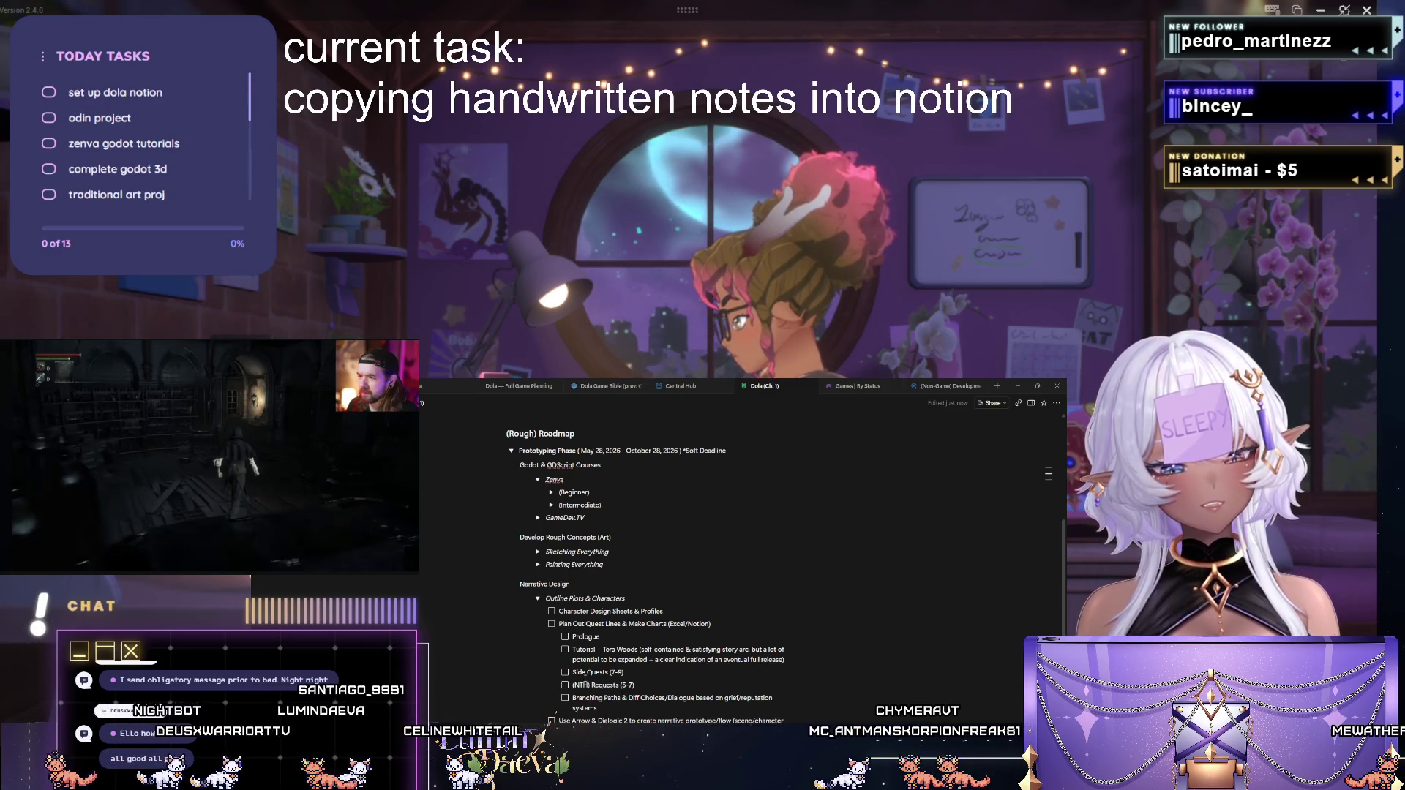
click(537, 598)
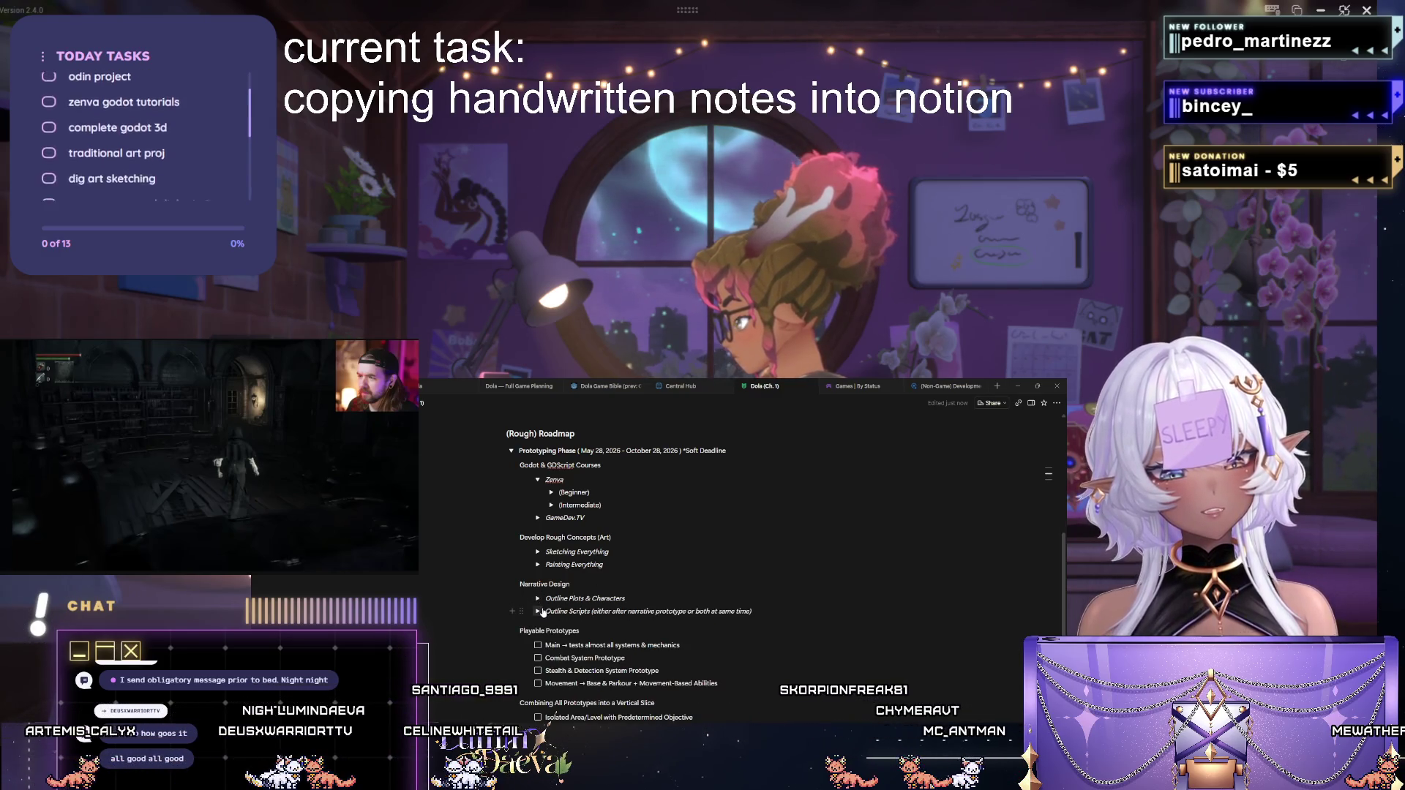
click(536, 599)
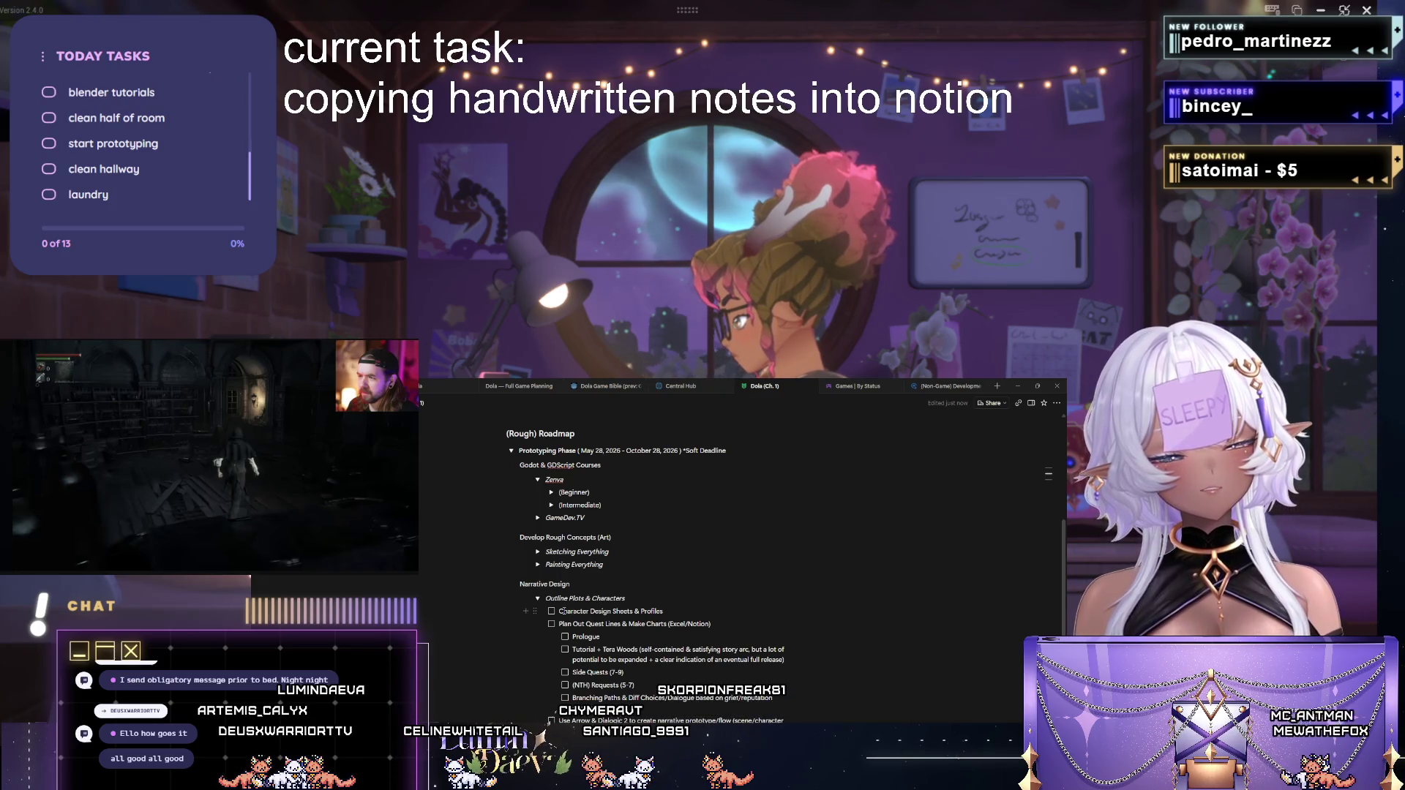
click(536, 552)
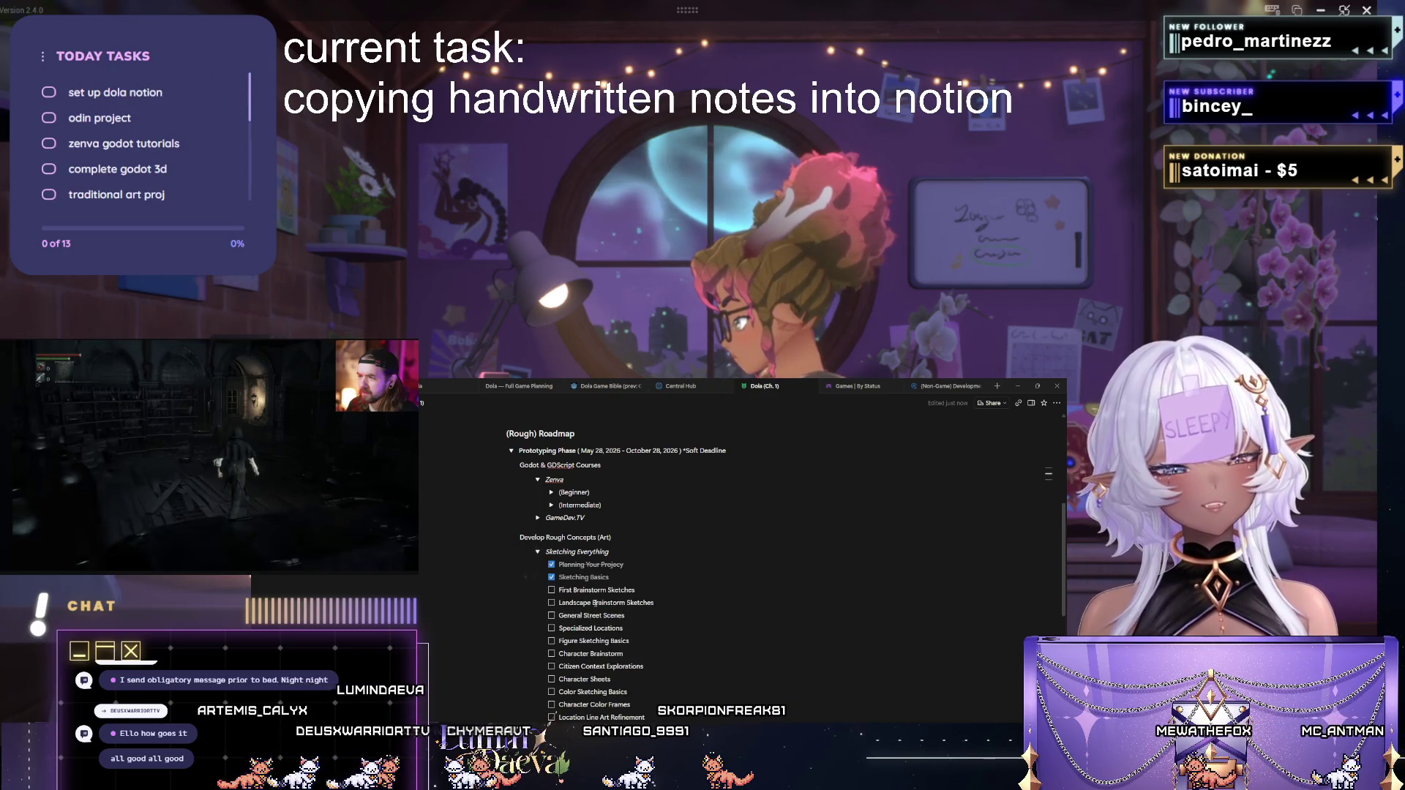
drag(571, 601, 621, 655)
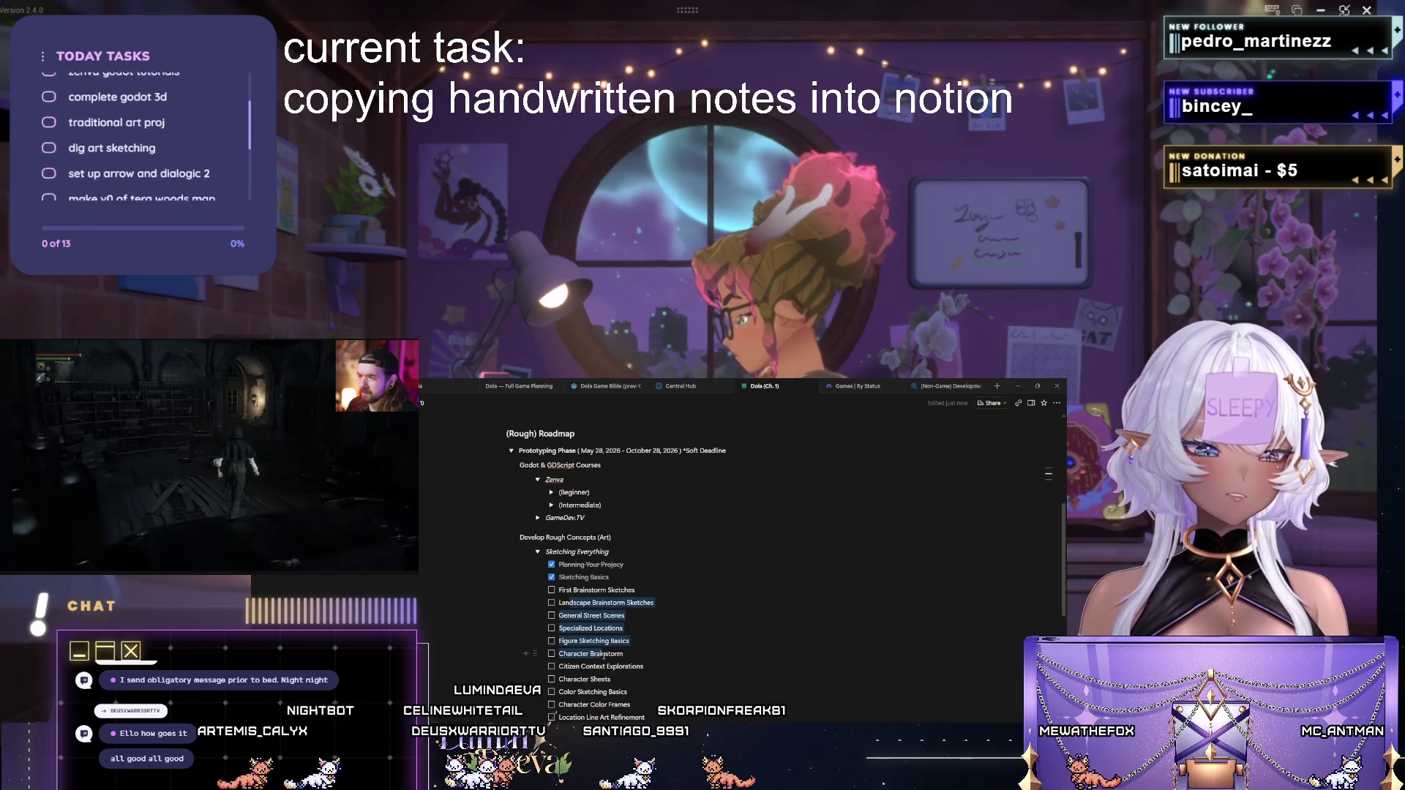
click(537, 553)
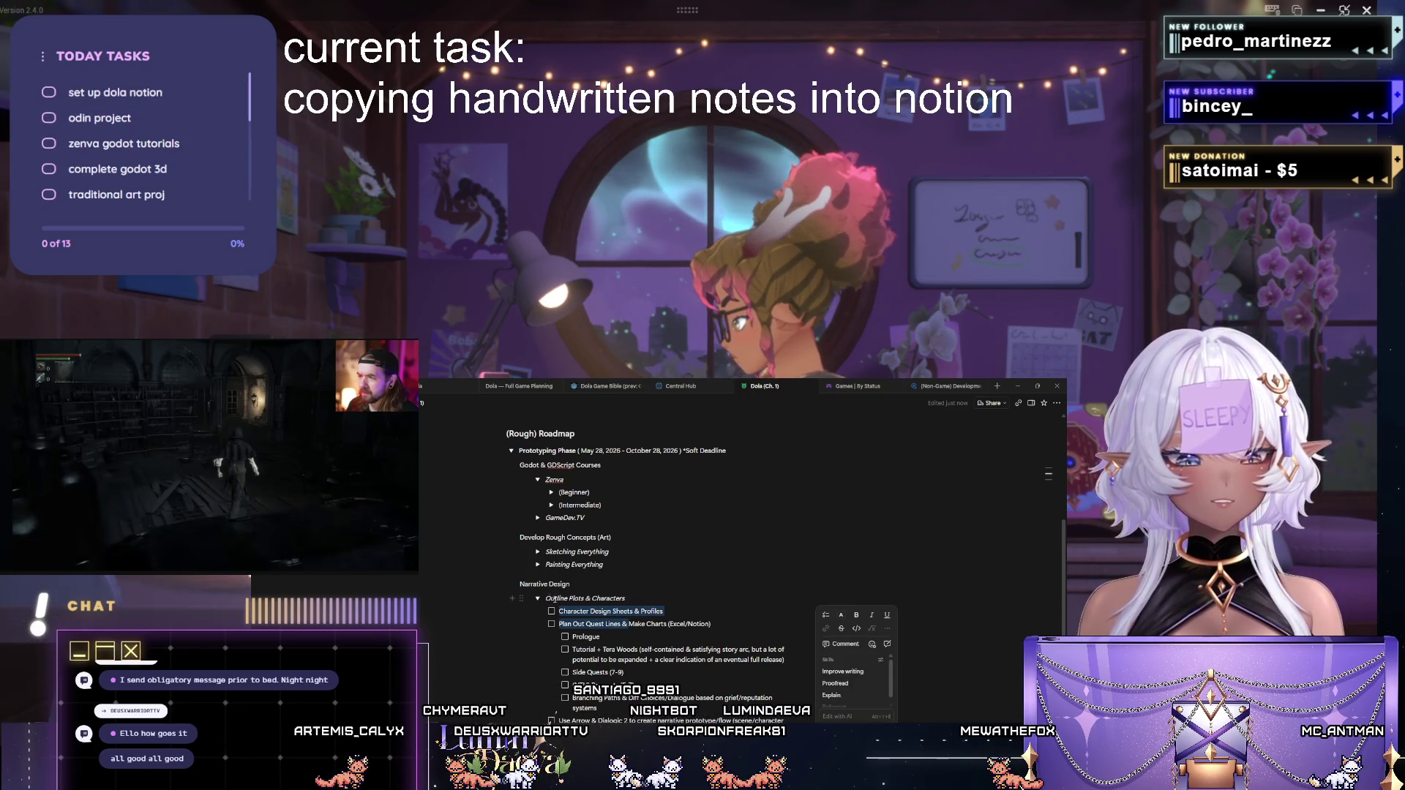
click(573, 604)
scroll(647, 583, down, 1)
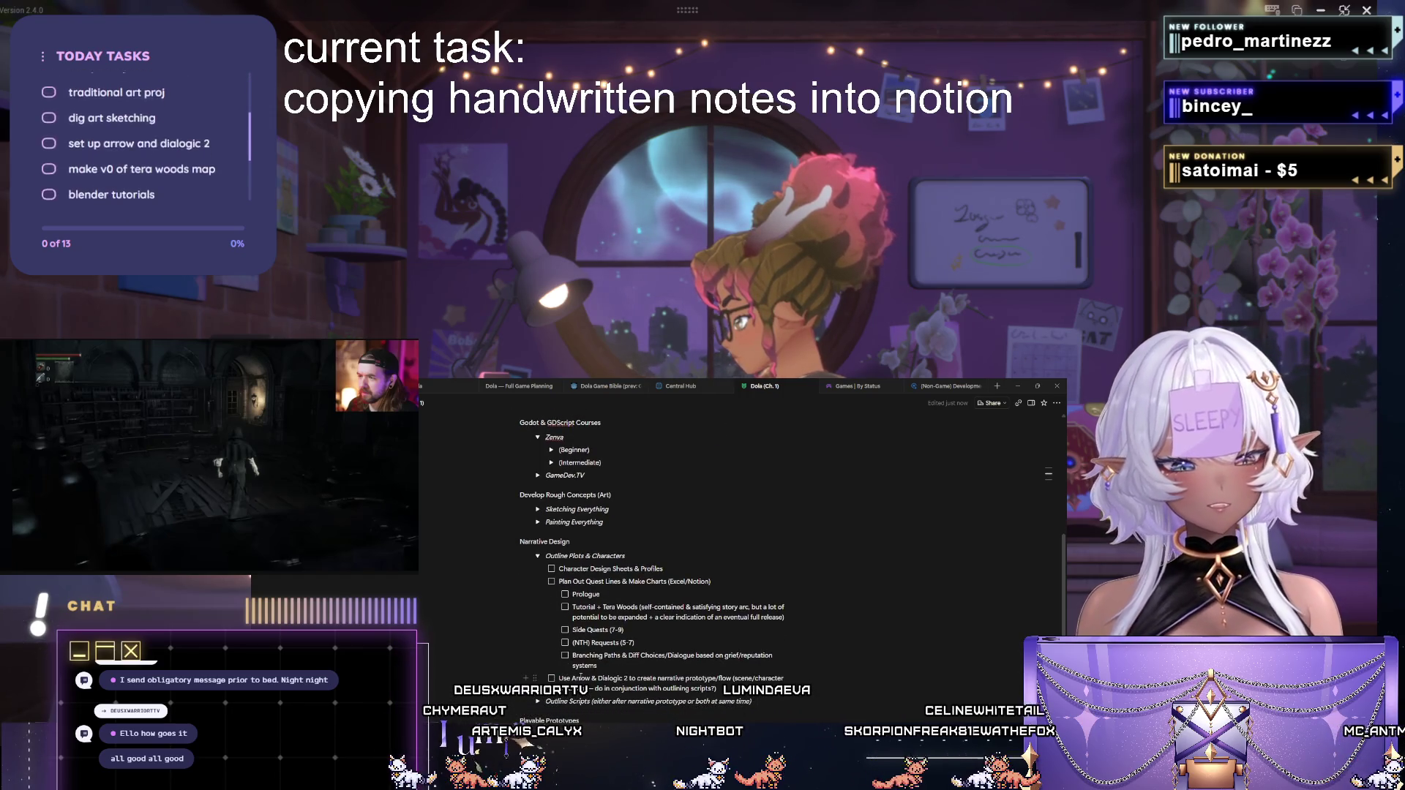
drag(571, 679, 655, 679)
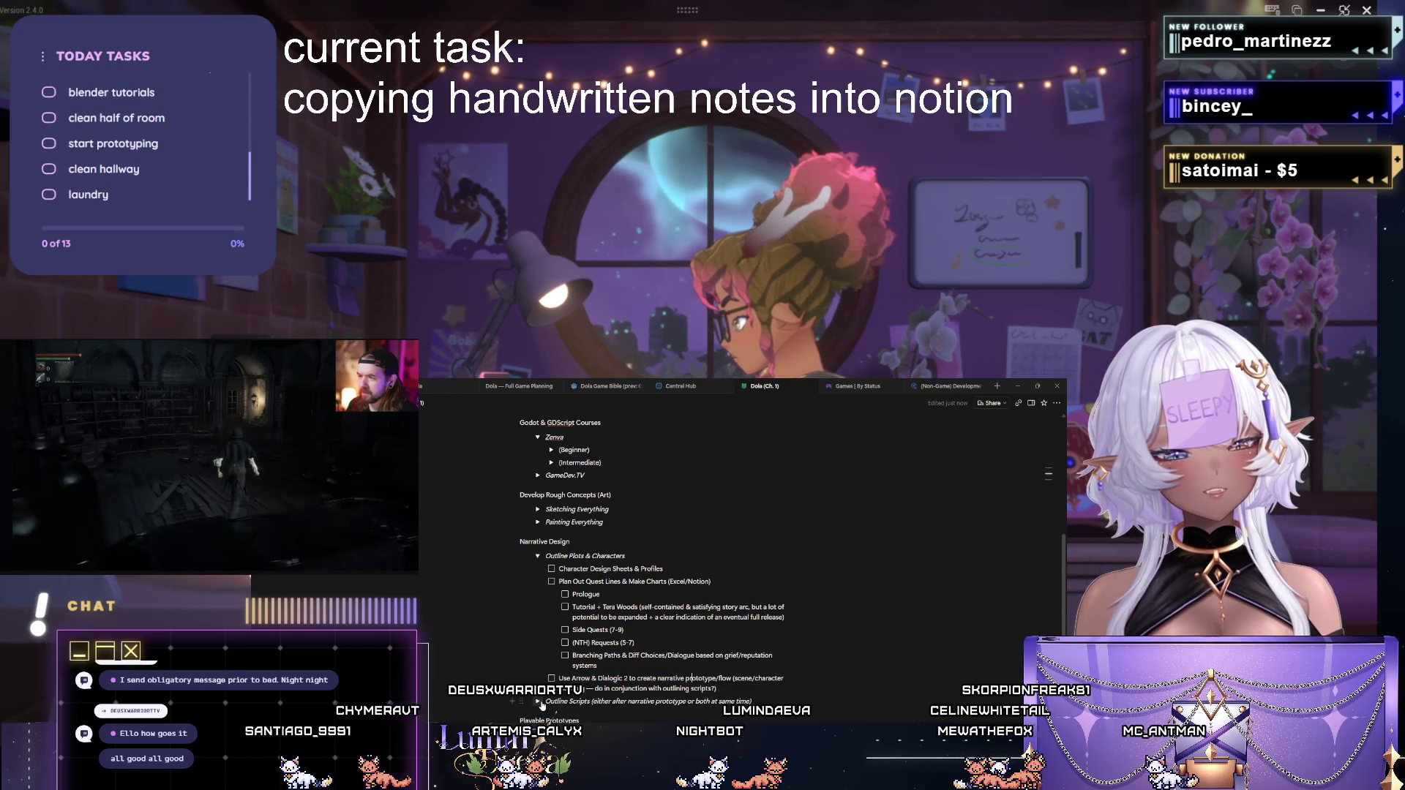
click(537, 557)
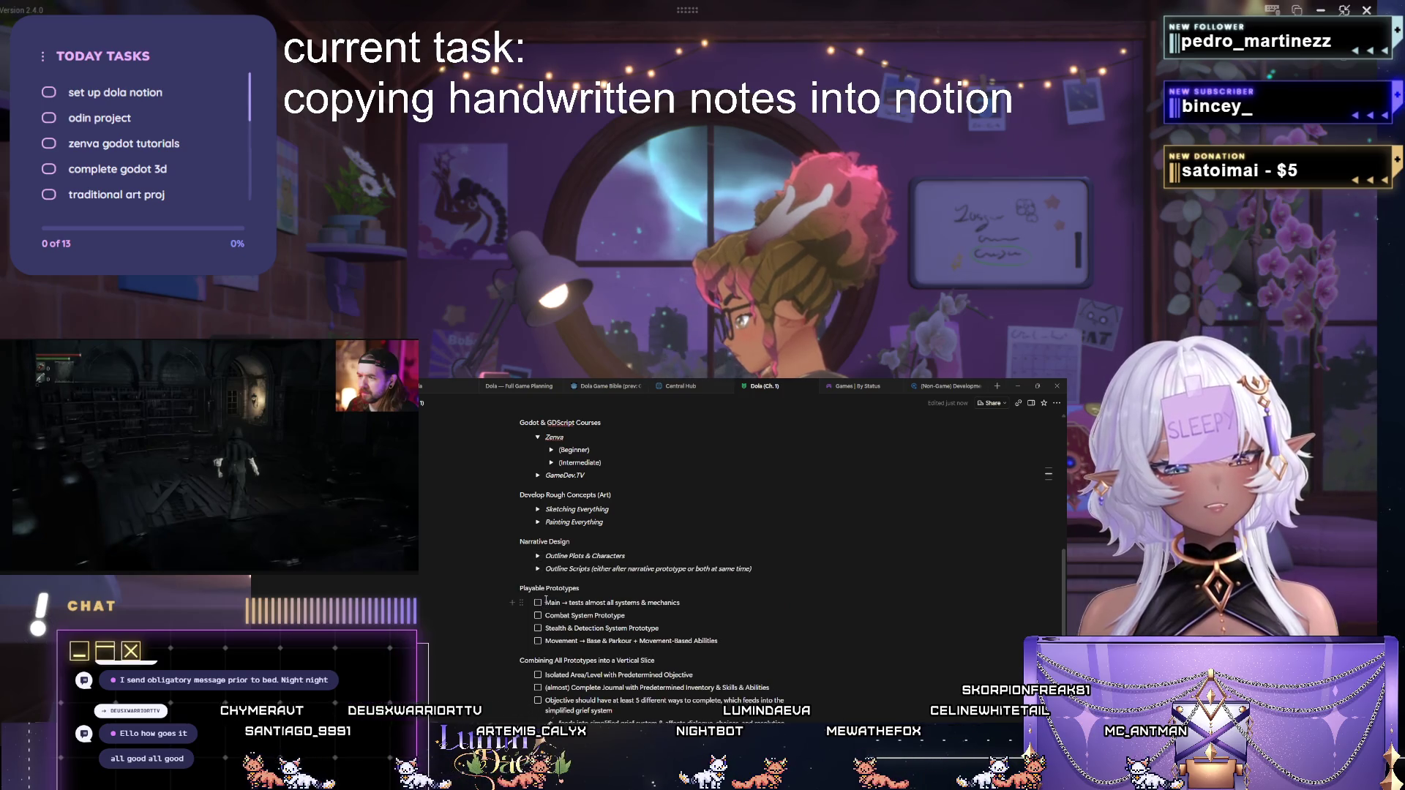
drag(545, 602, 737, 640)
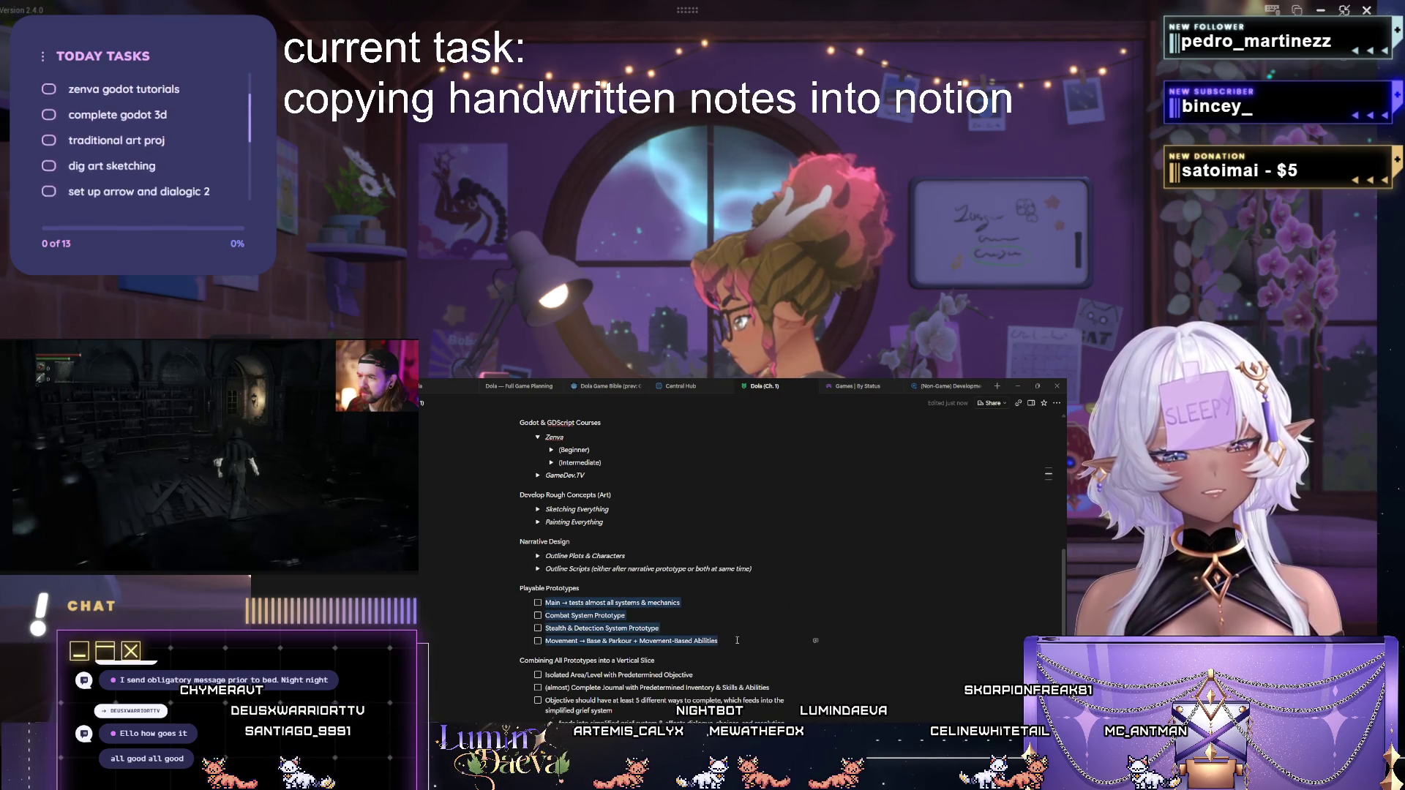
click(545, 674)
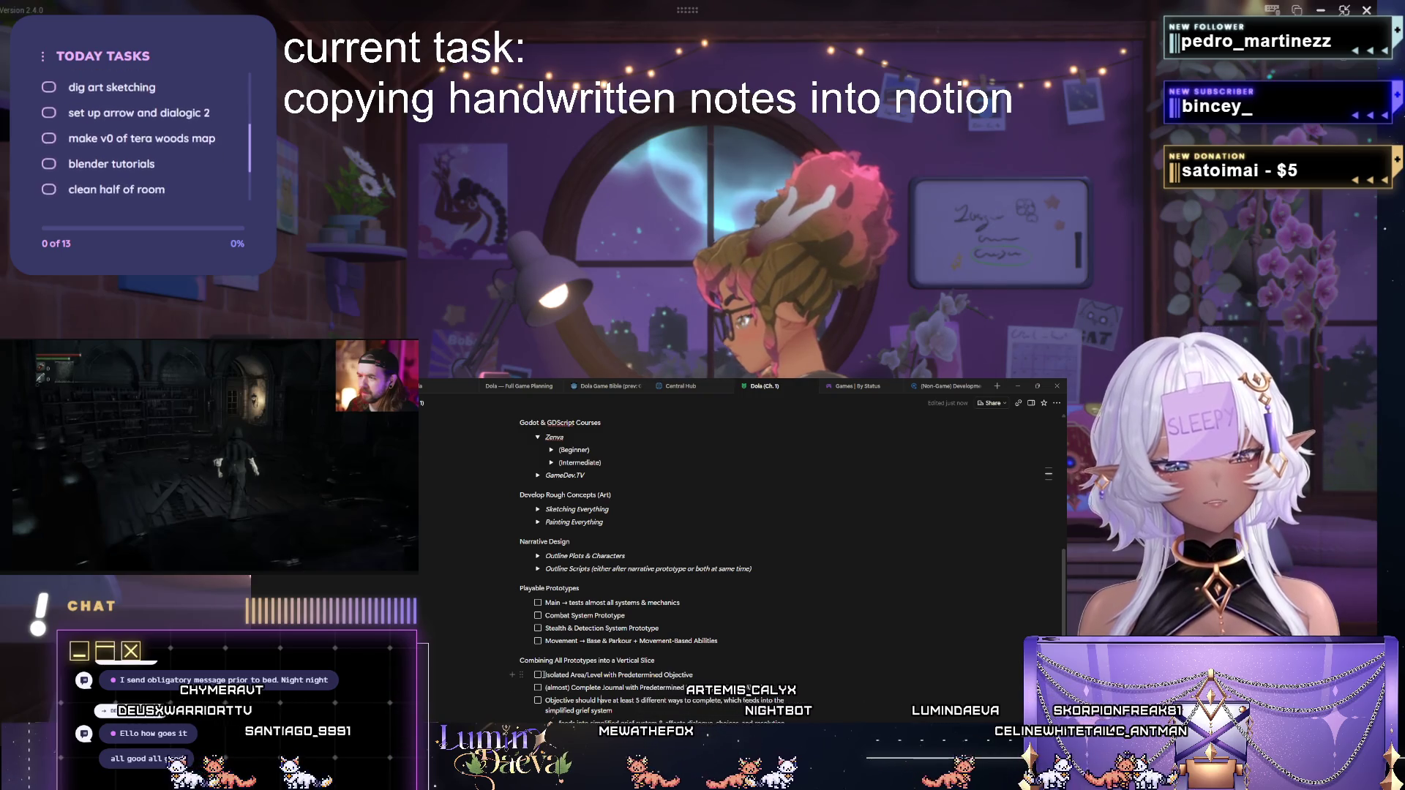
drag(546, 674, 734, 711)
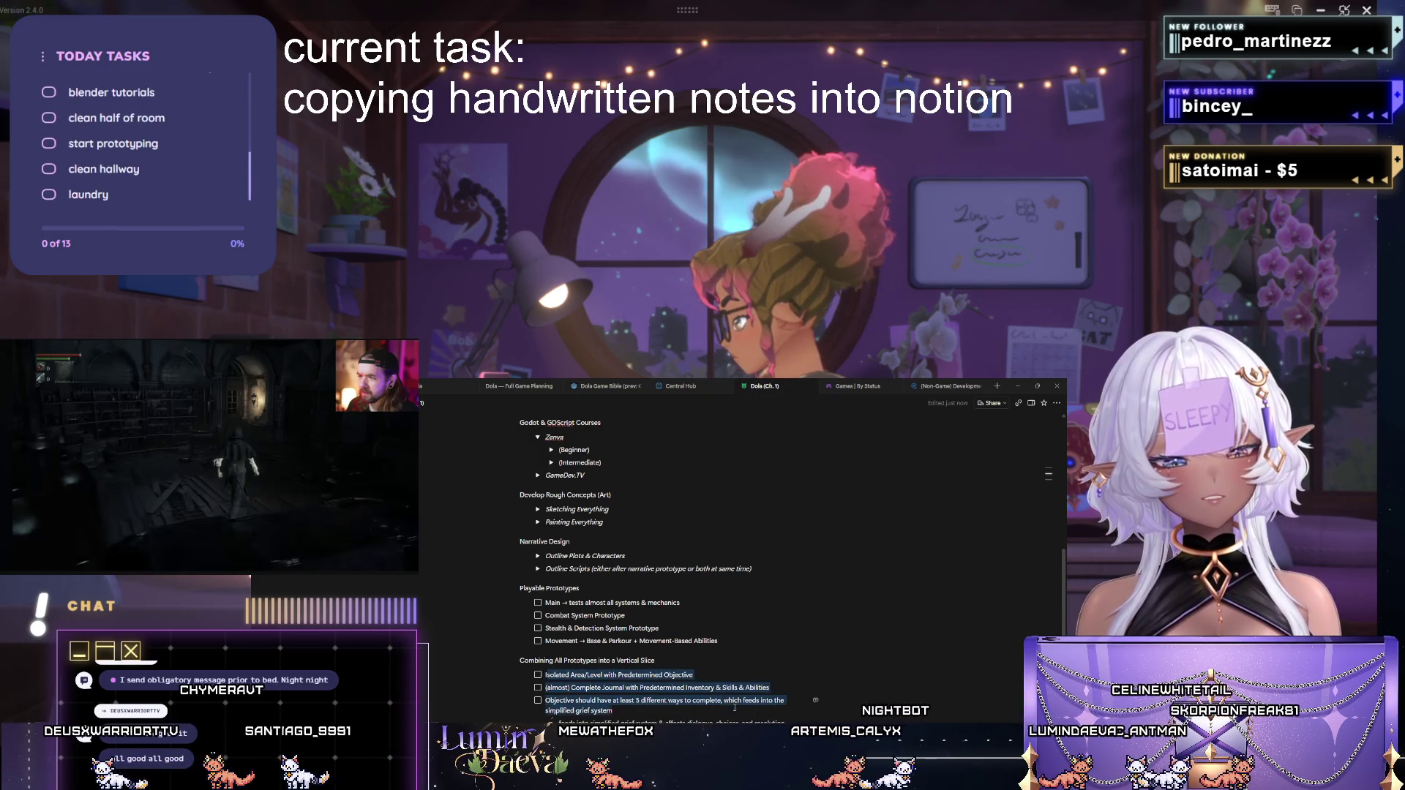
click(636, 704)
scroll(636, 704, down, 1)
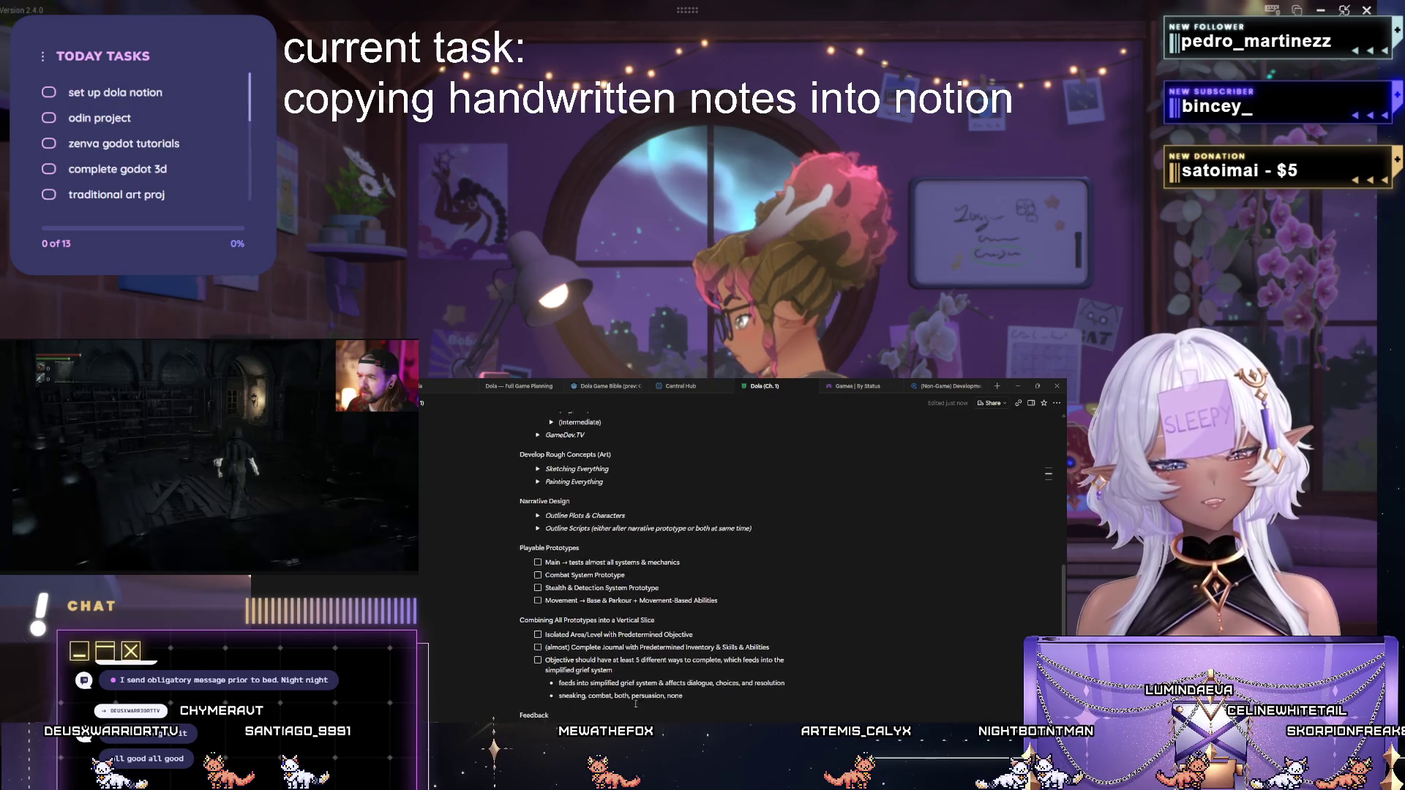
scroll(635, 704, up, 3)
scroll(636, 704, up, 5)
scroll(631, 692, up, 5)
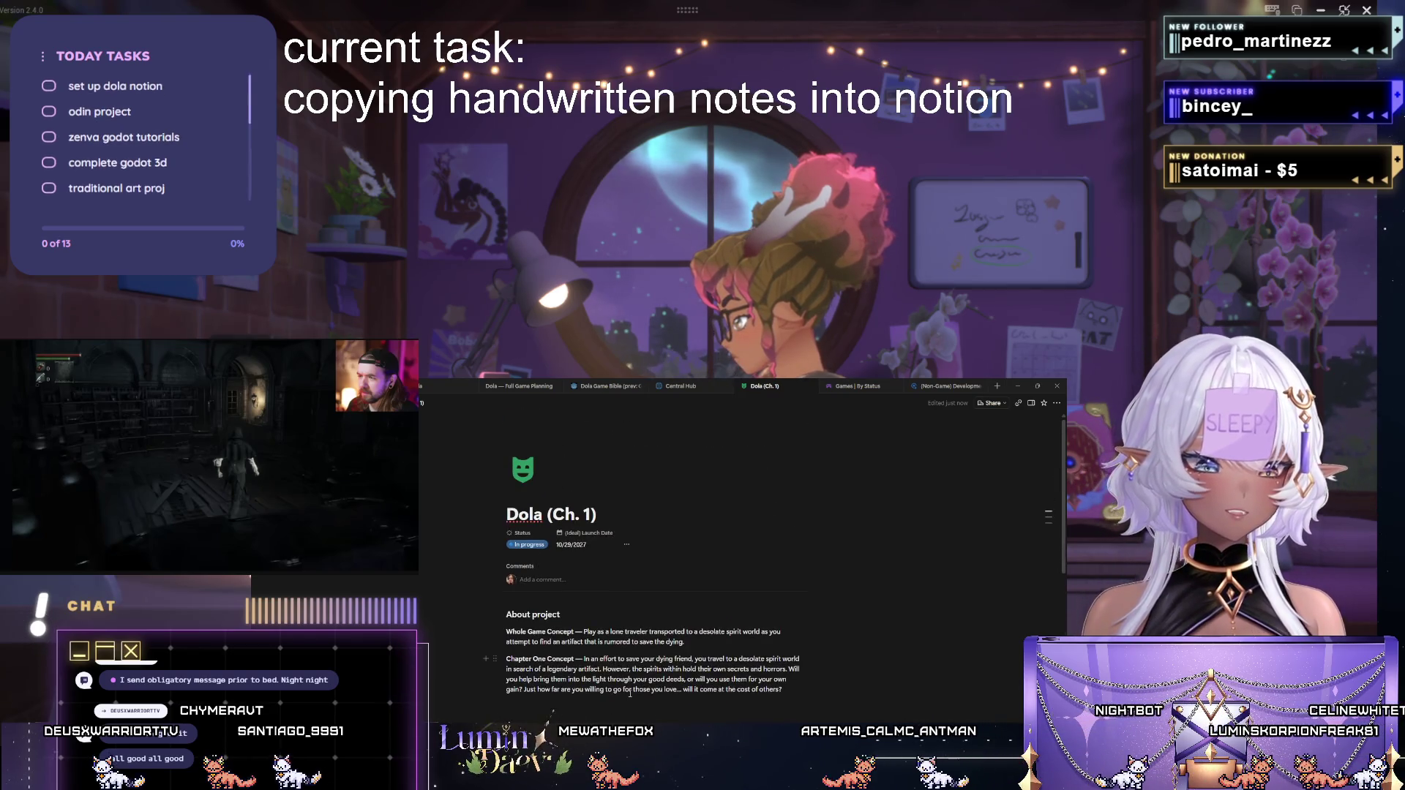
scroll(647, 669, down, 4)
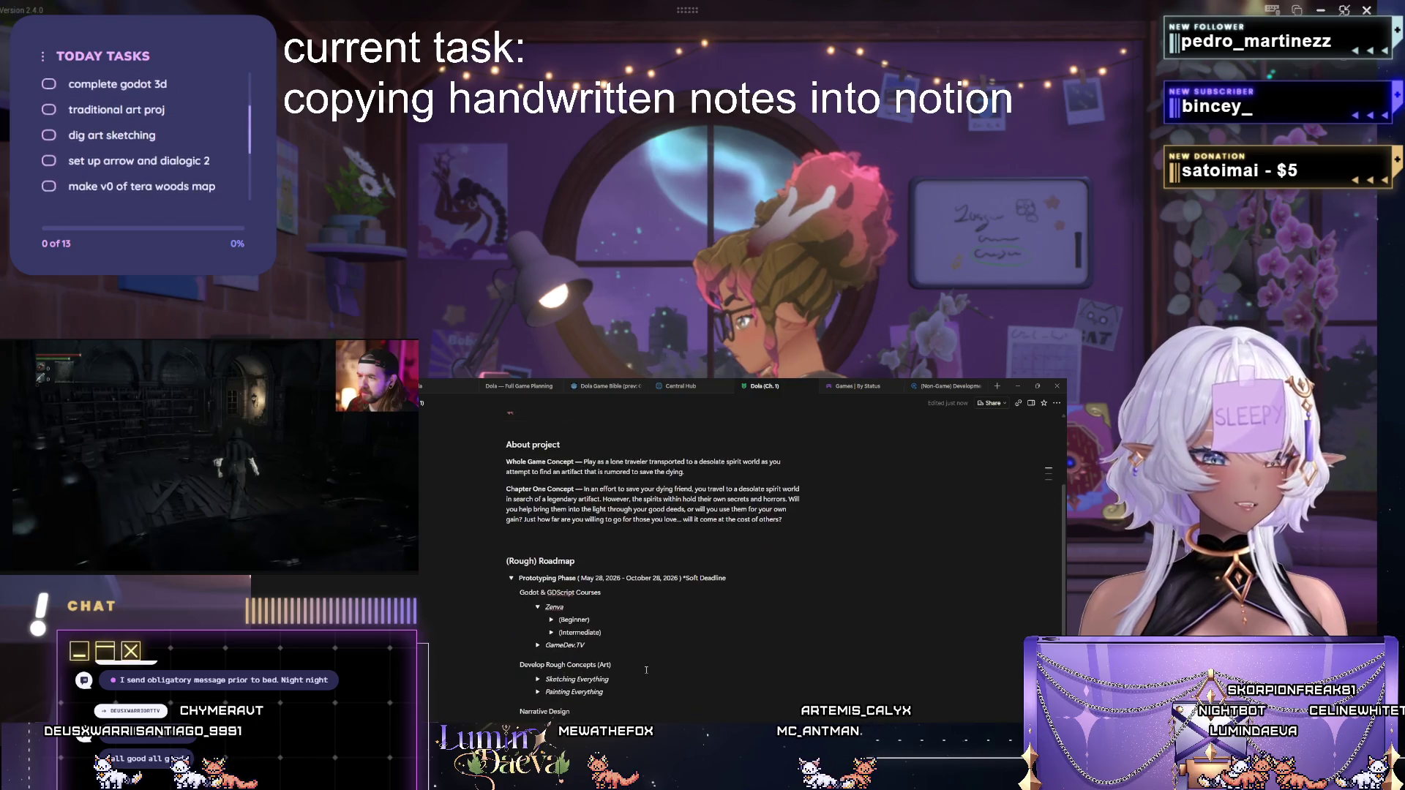
Hide the Notion Dola (Ch. 1) page window.
click(1020, 386)
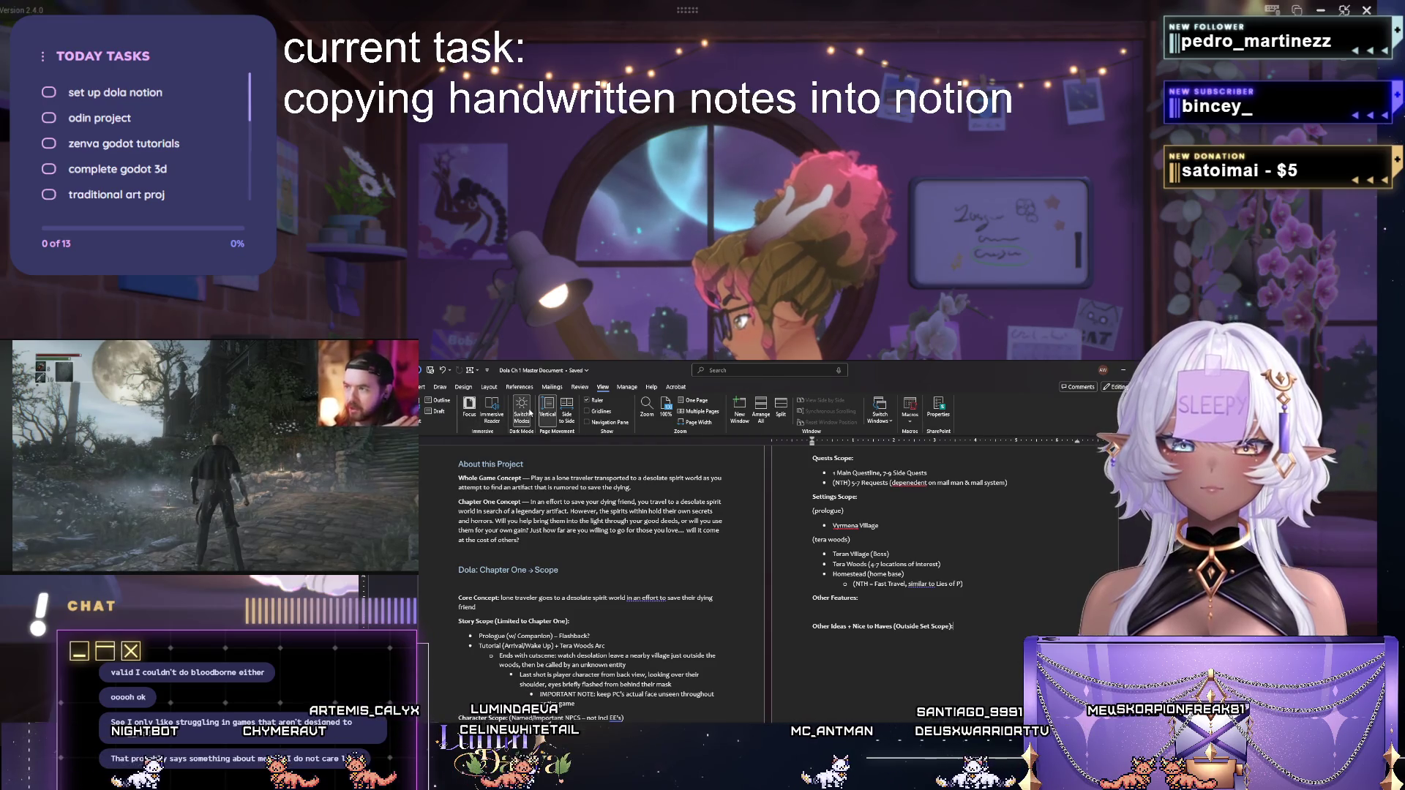
Show the Dola master document one page at a time.
click(694, 406)
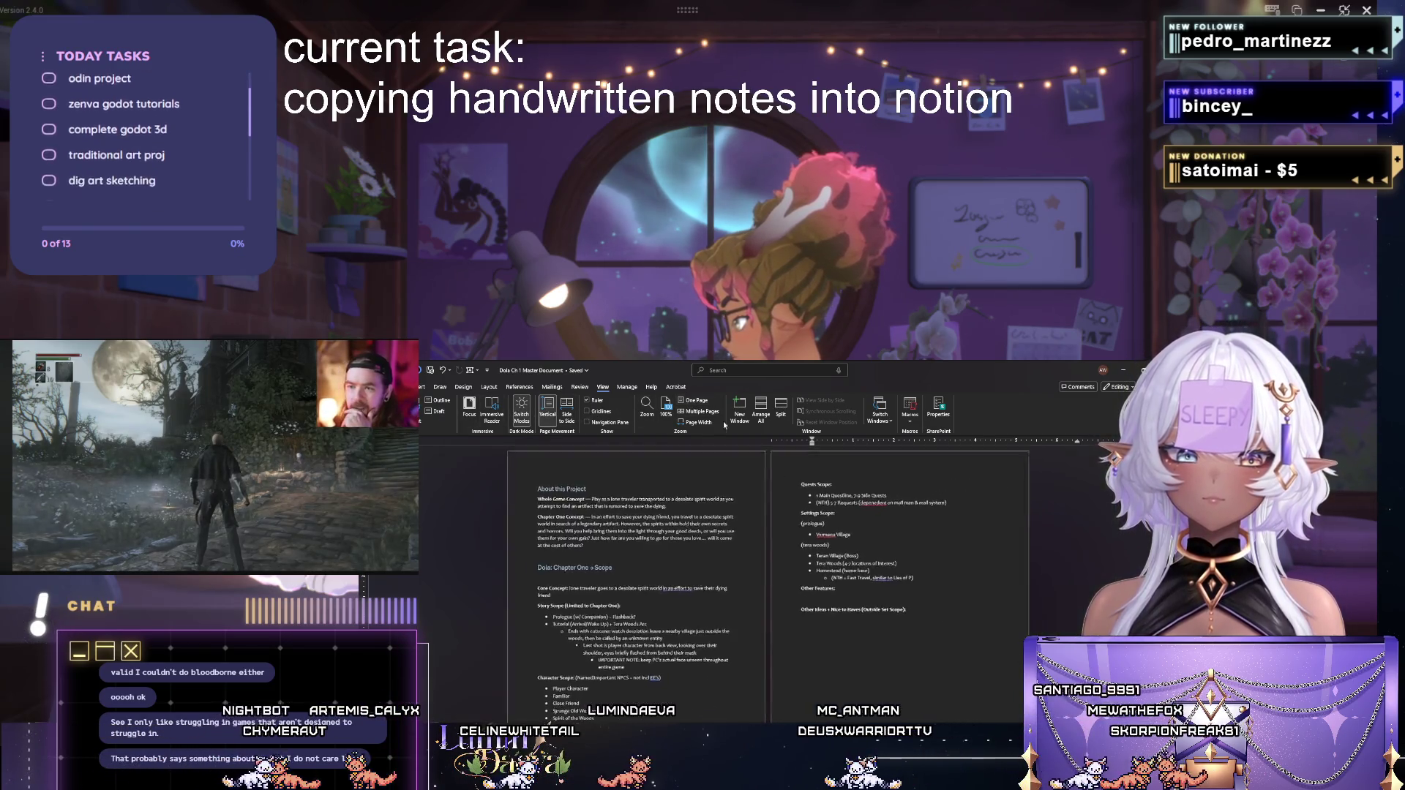
Fit the document to page width and start a bulleted line under Other Features.
click(695, 422)
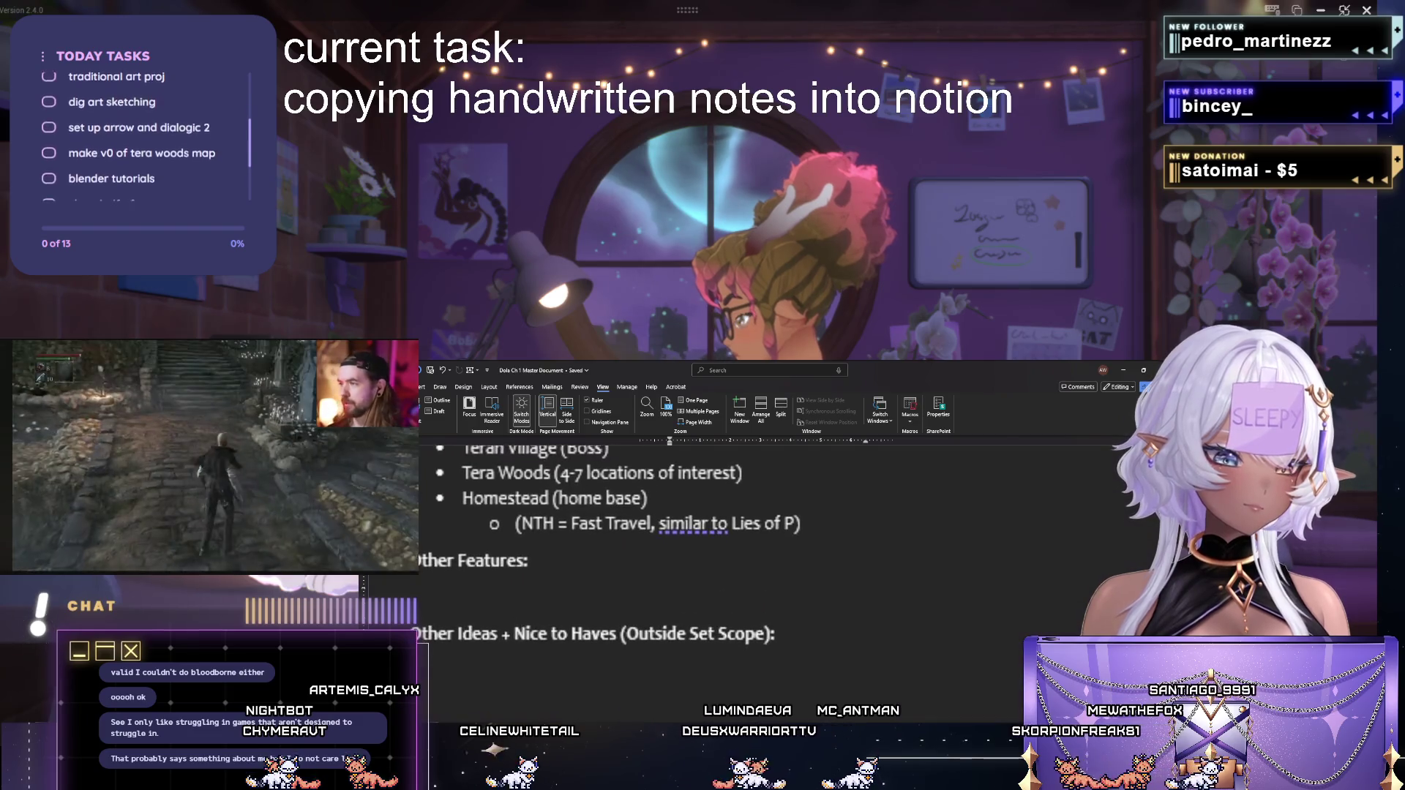
scroll(768, 549, up, 1)
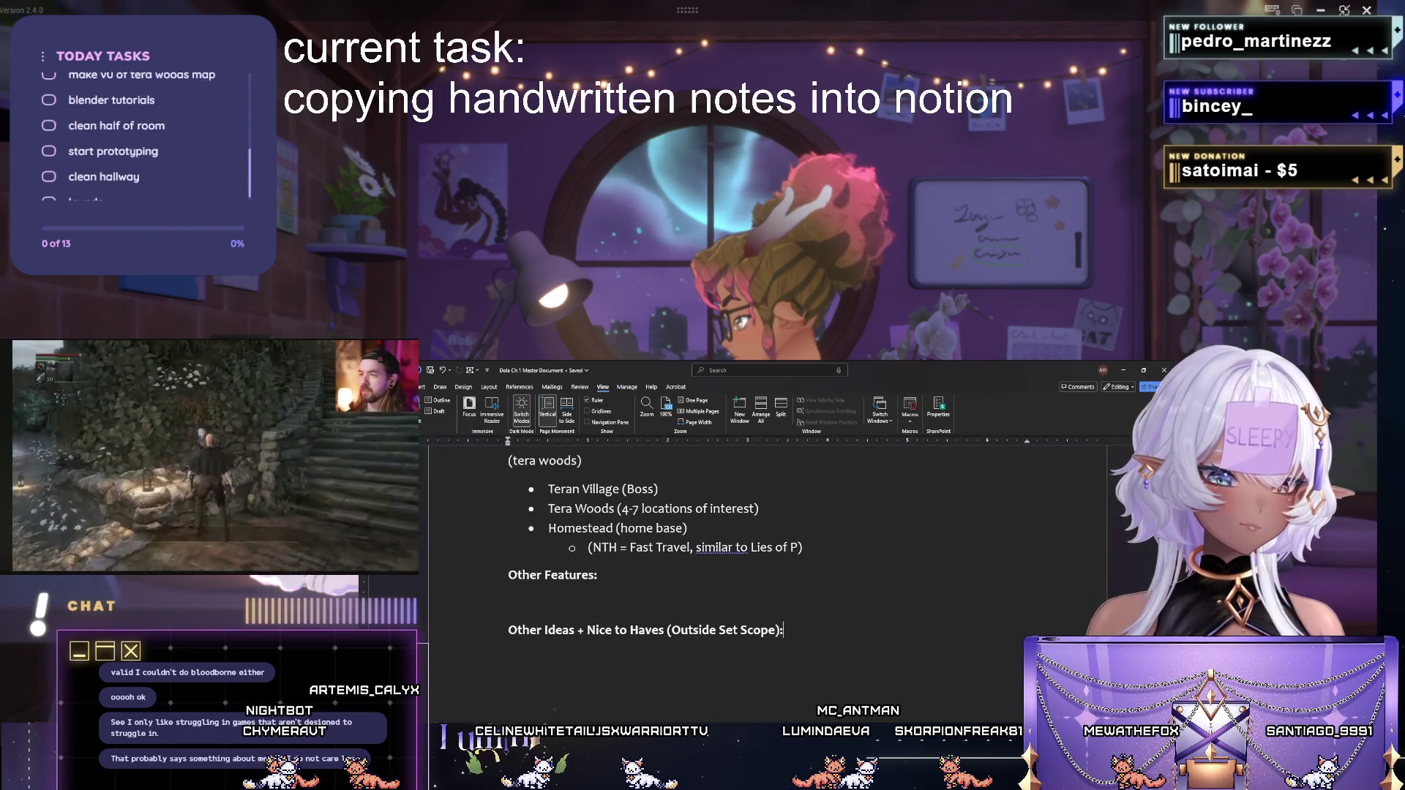
scroll(985, 716, down, 2)
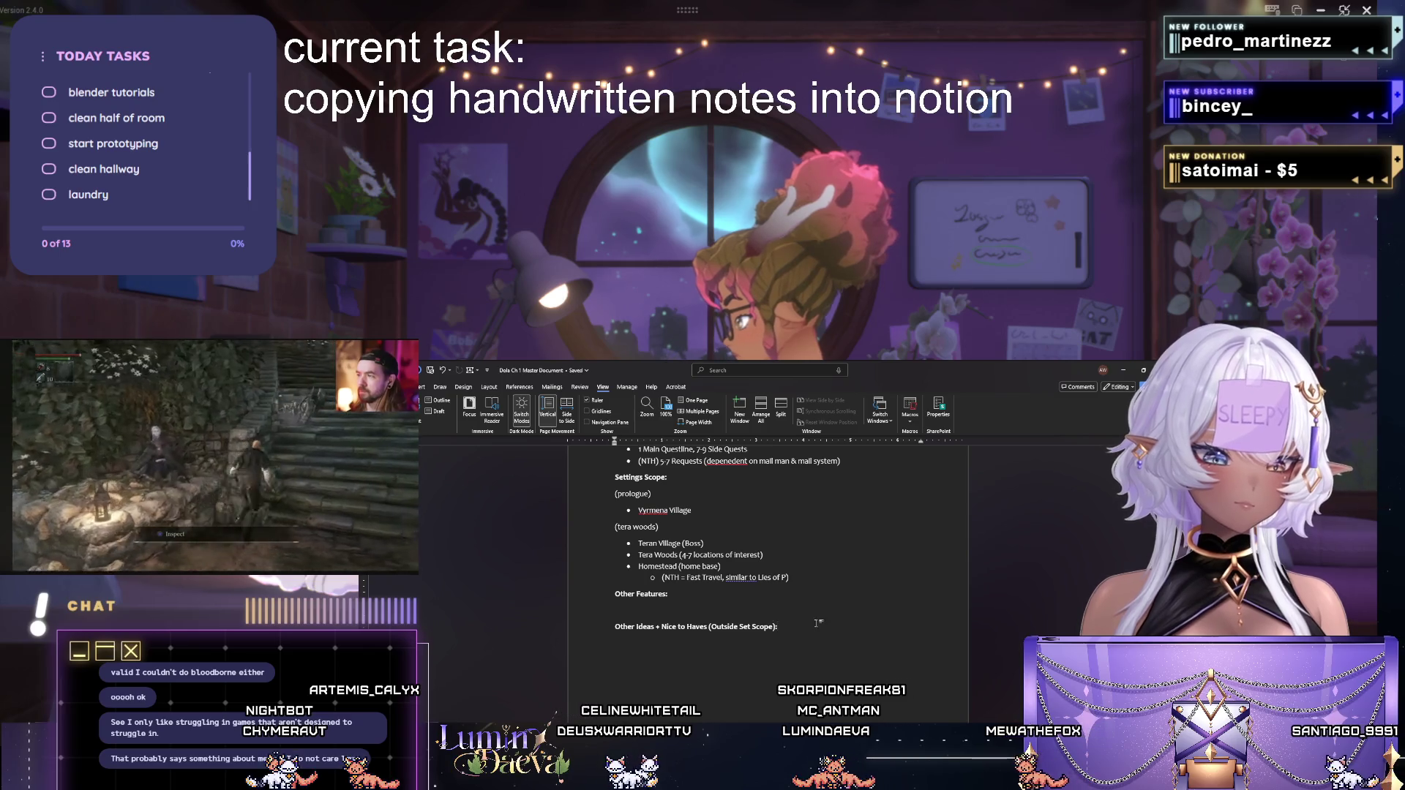
click(730, 611)
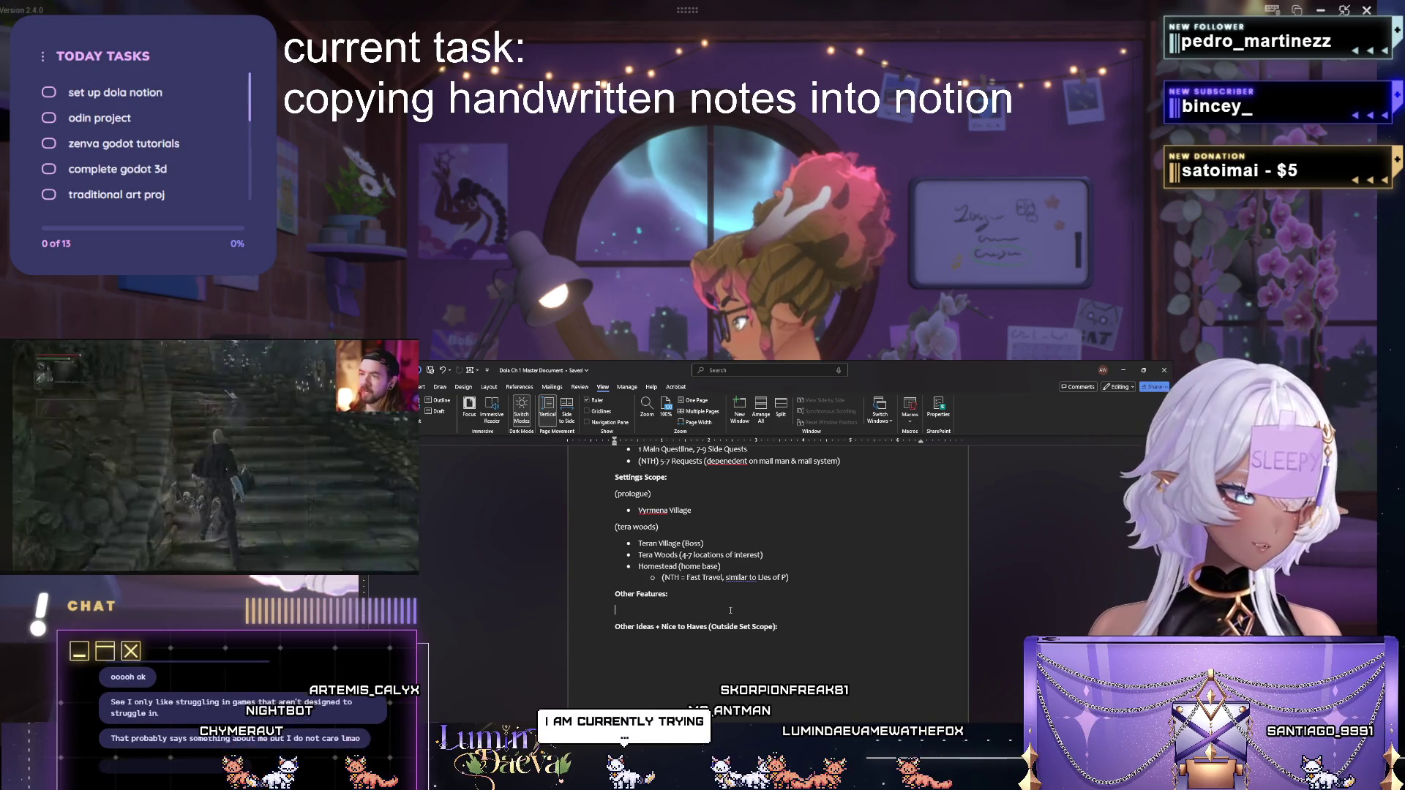
click(808, 629)
text(Special Abilities ()
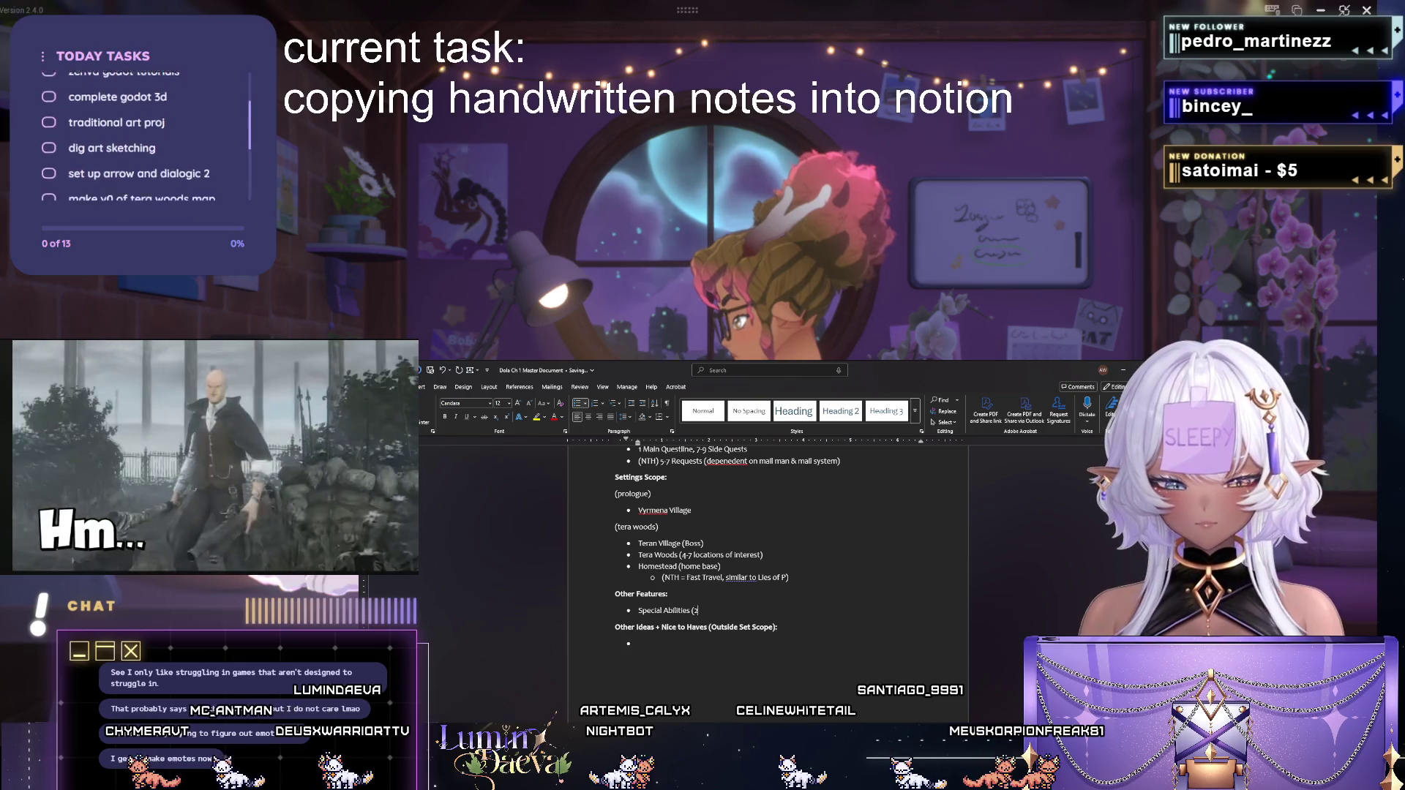
text(2))
Finish the Skills Tree bullet and add Crafting System (bare bones) below it.
key(Return)
text(SA)
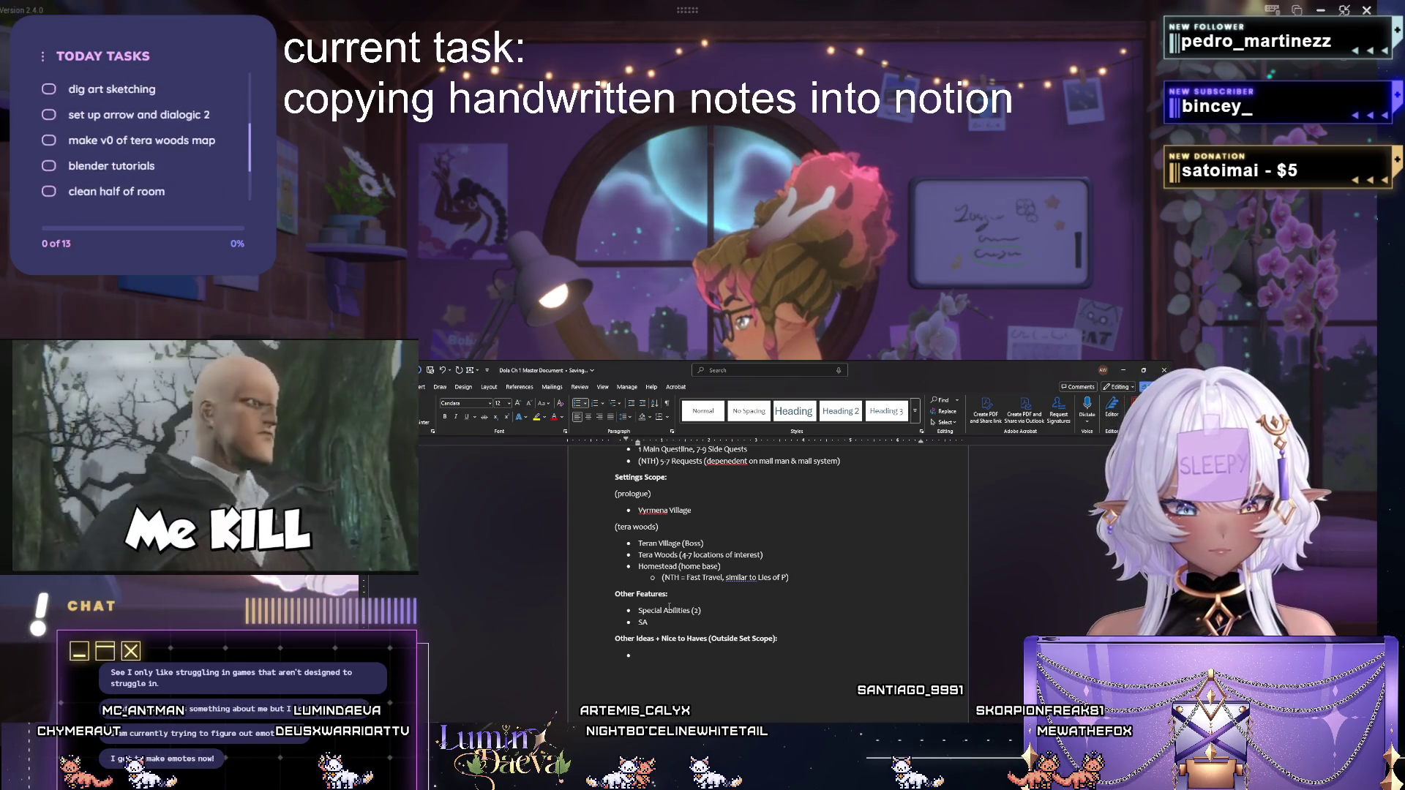
key(BackSpace)
text(kills)
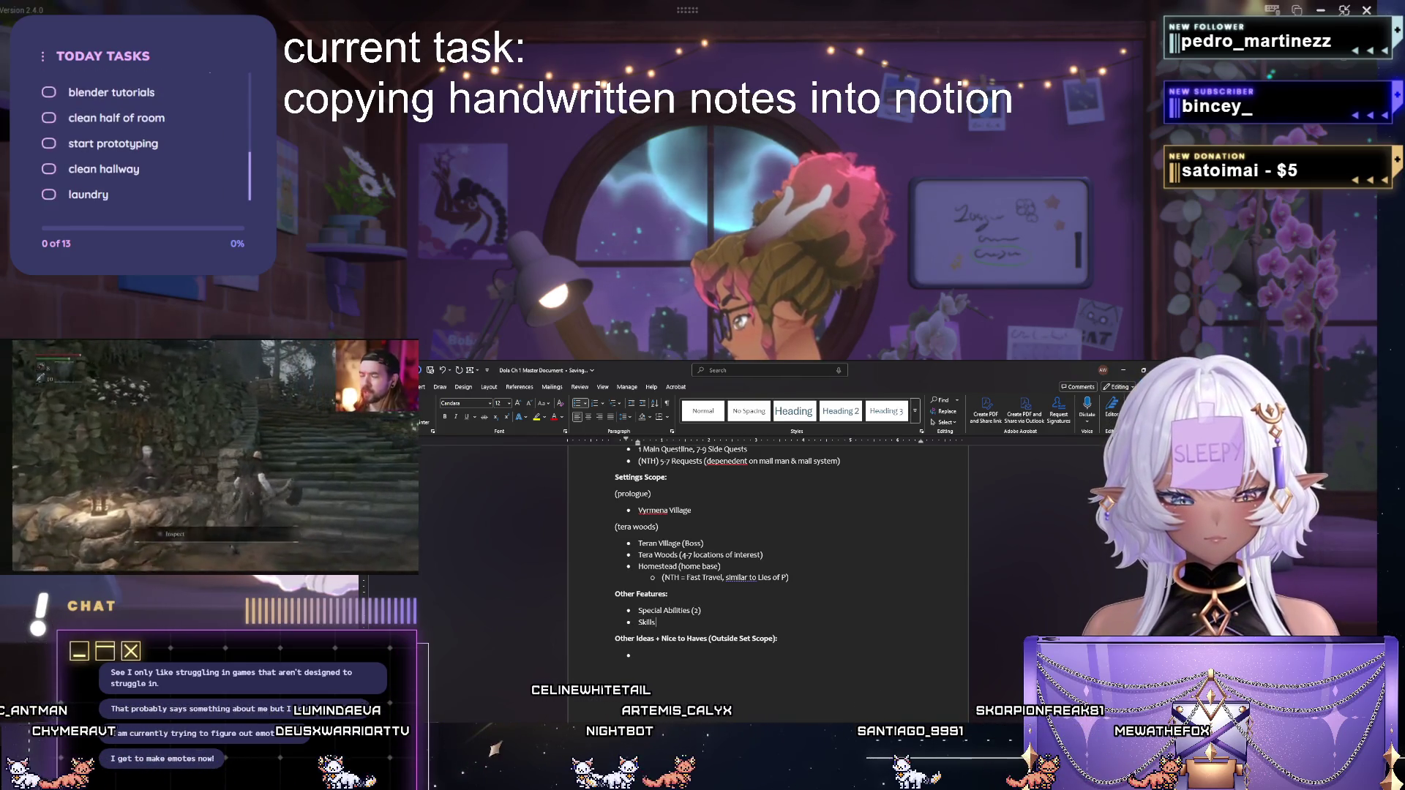
text( Tr)
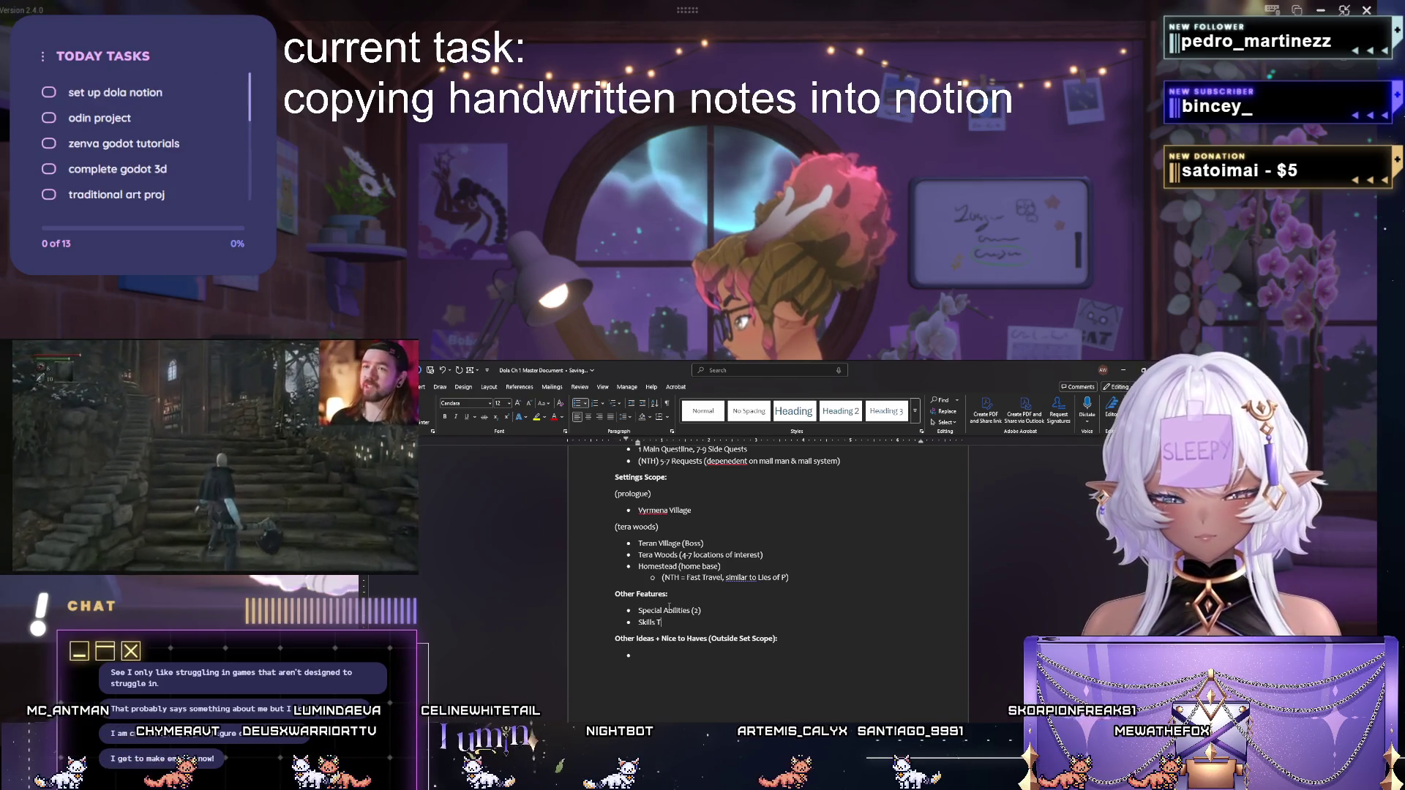
text(ee)
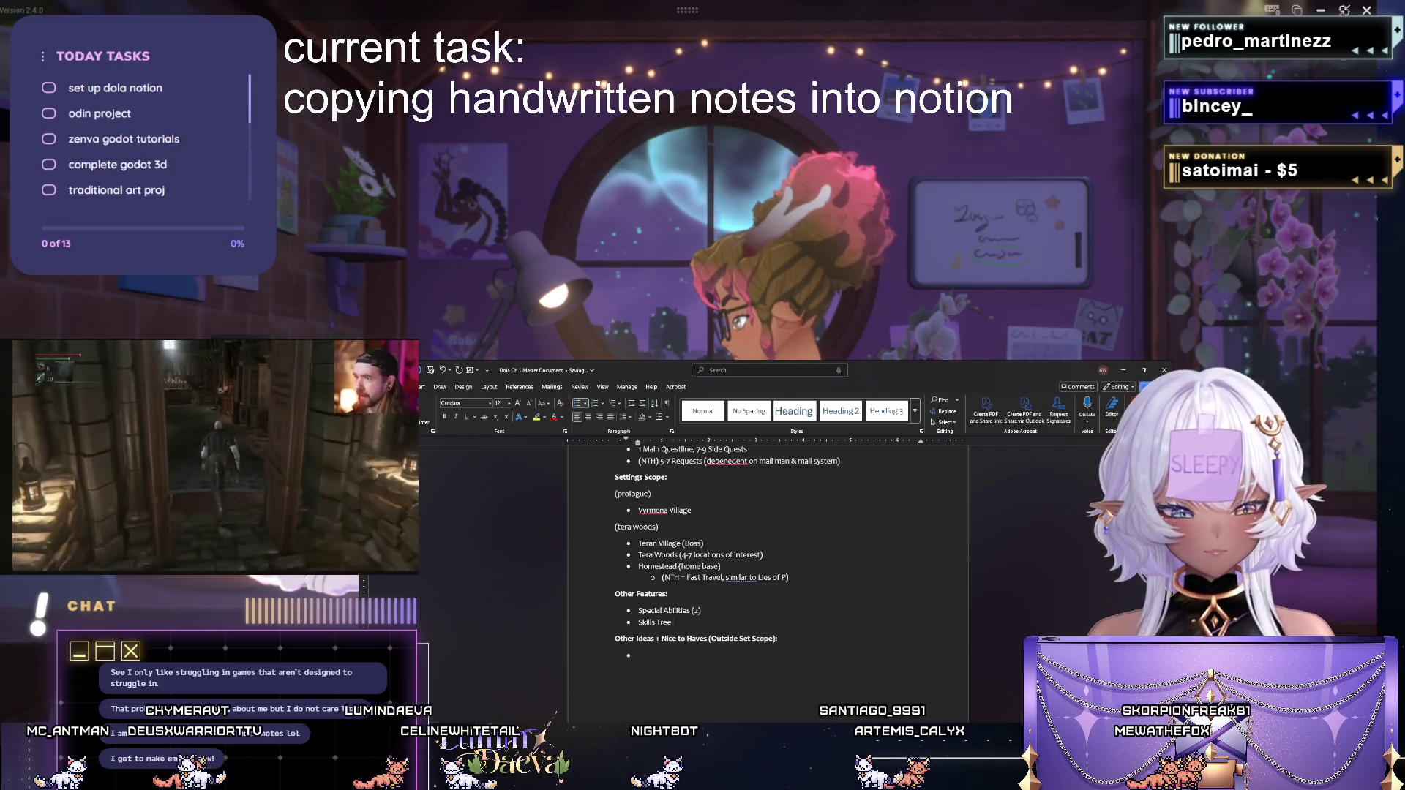
text( (> Lim)
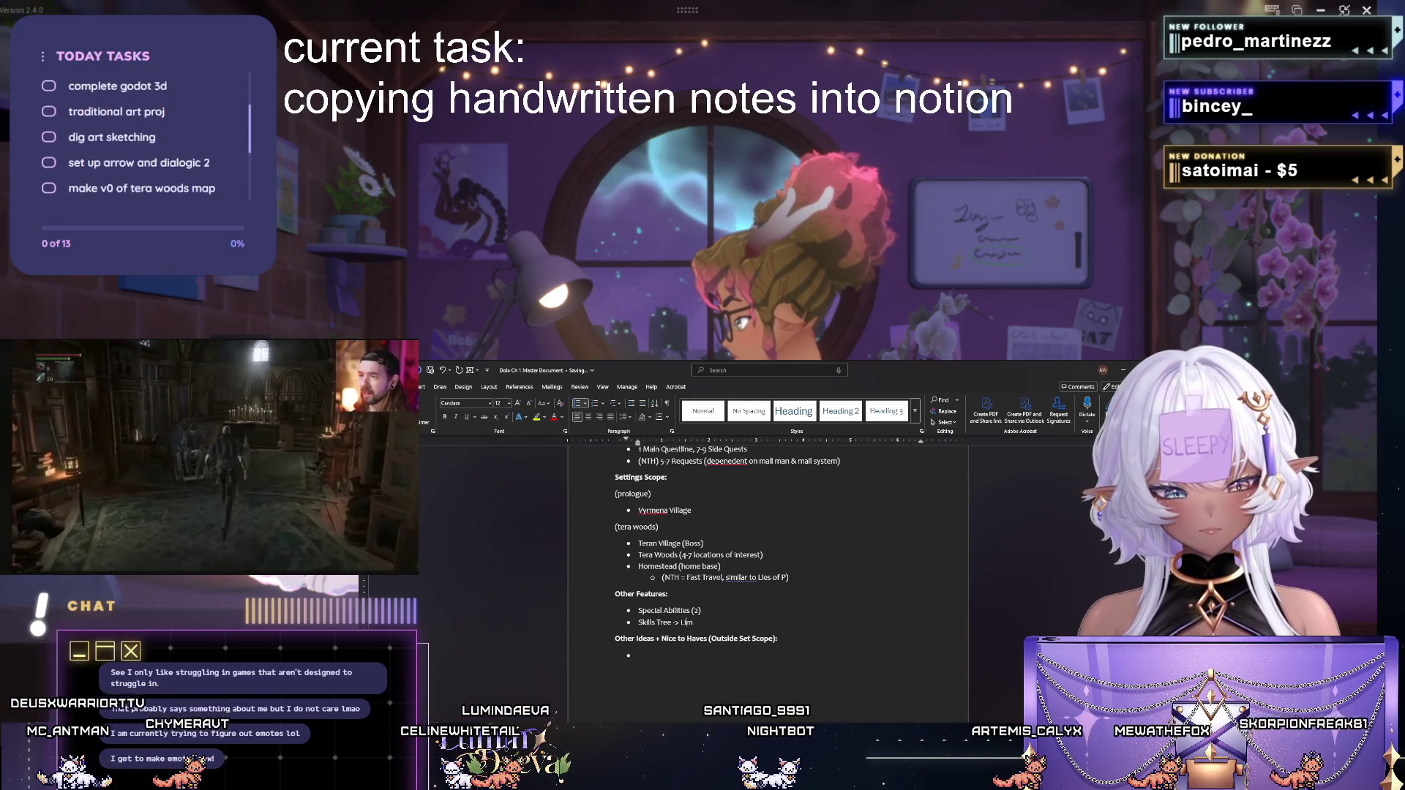
text(ited to 1st)
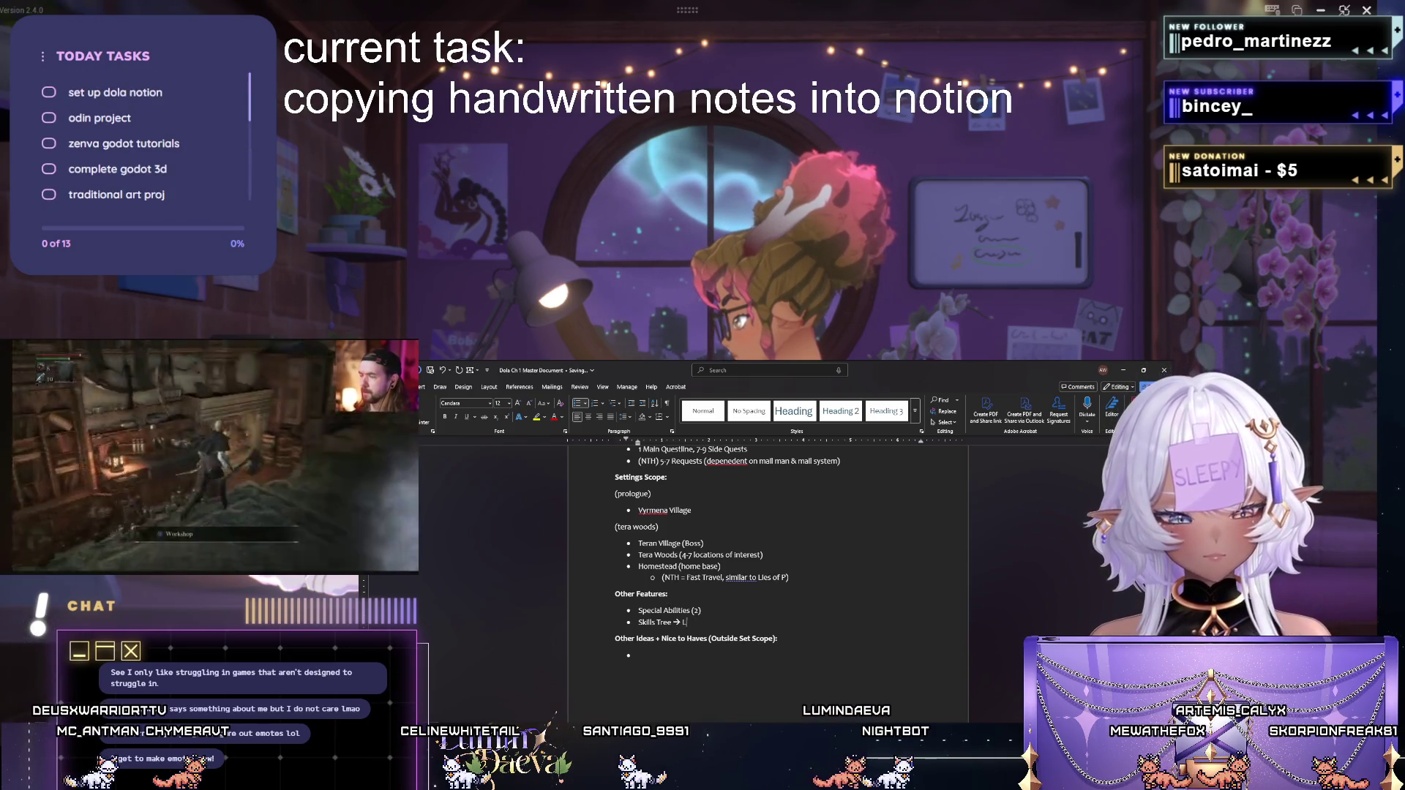
text(1st Tree)
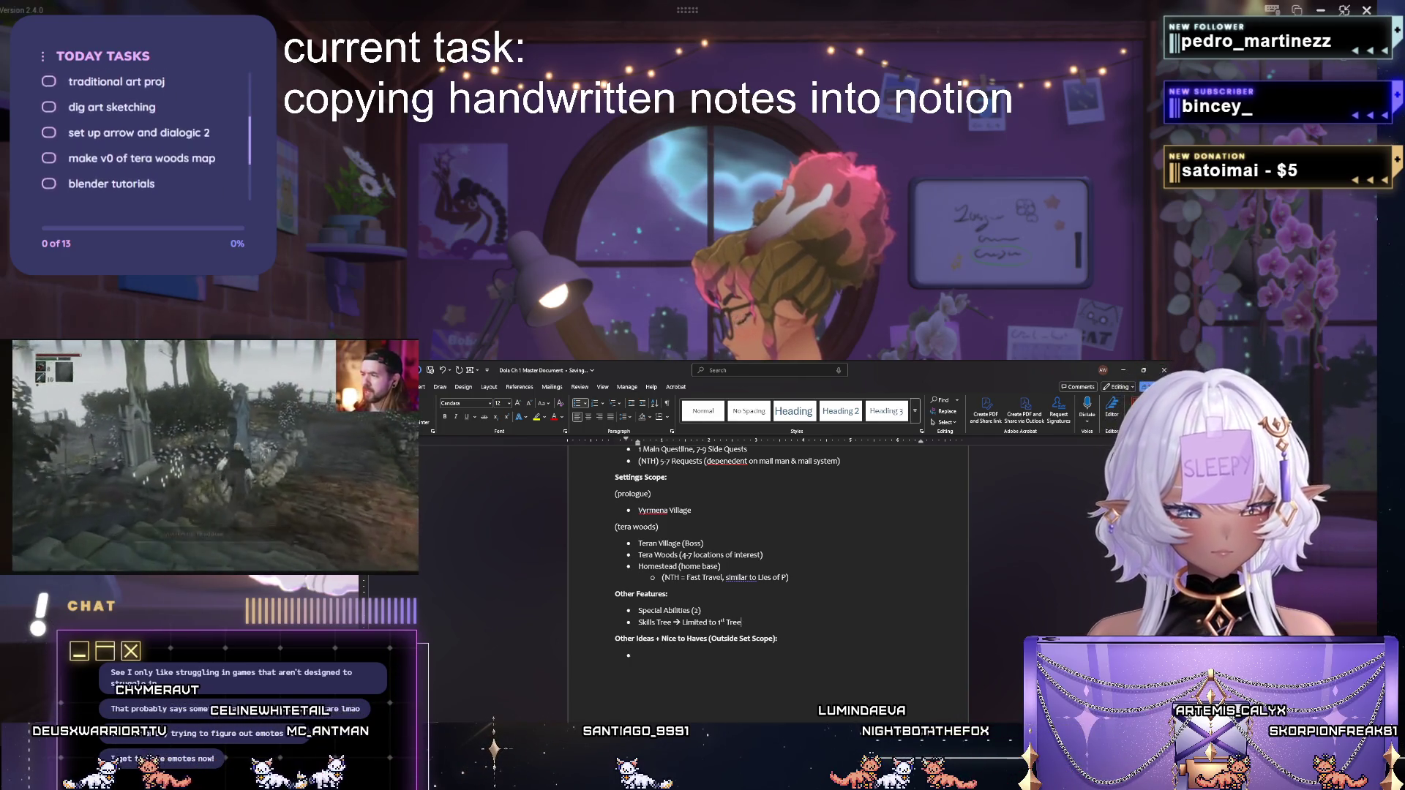
text( (5))
key(Return)
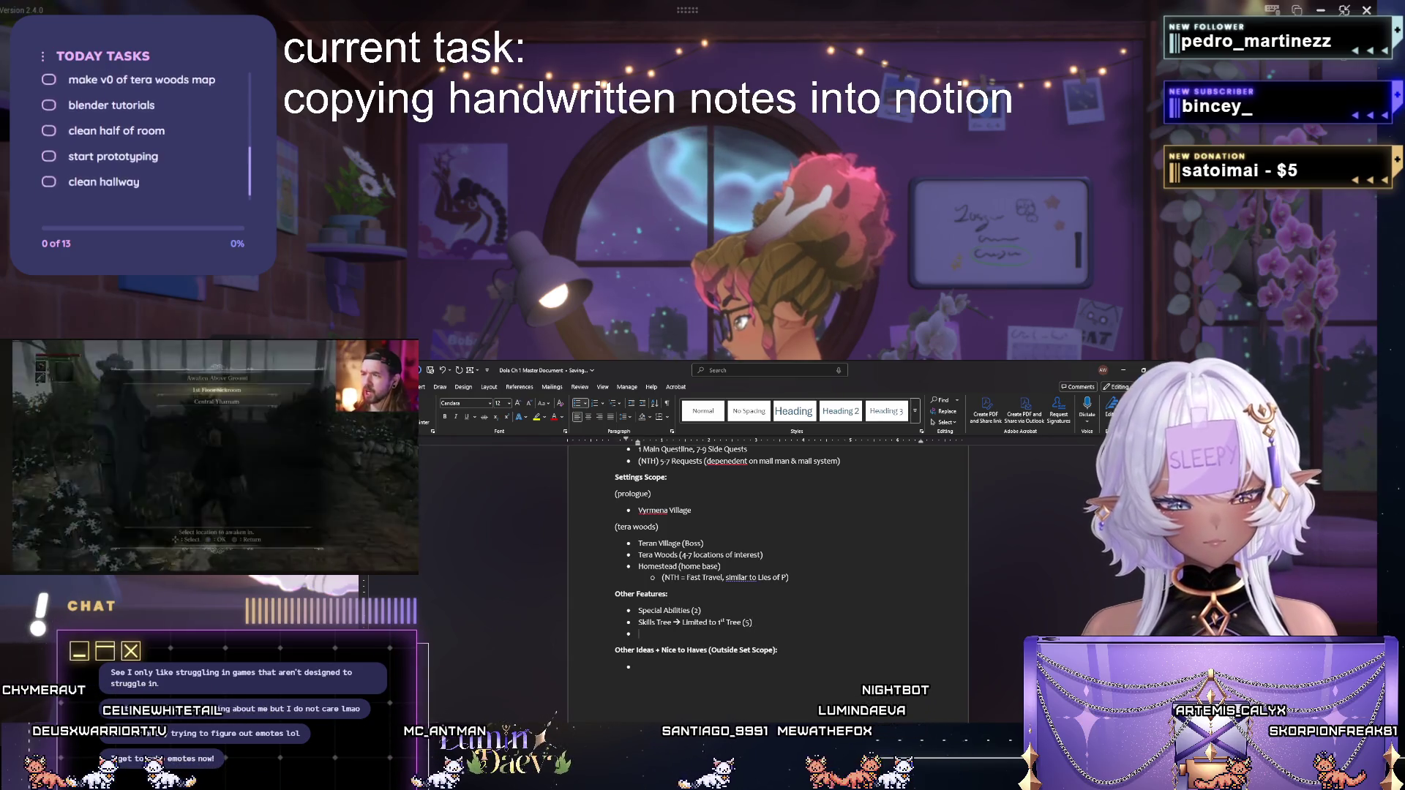
text(Crafting System)
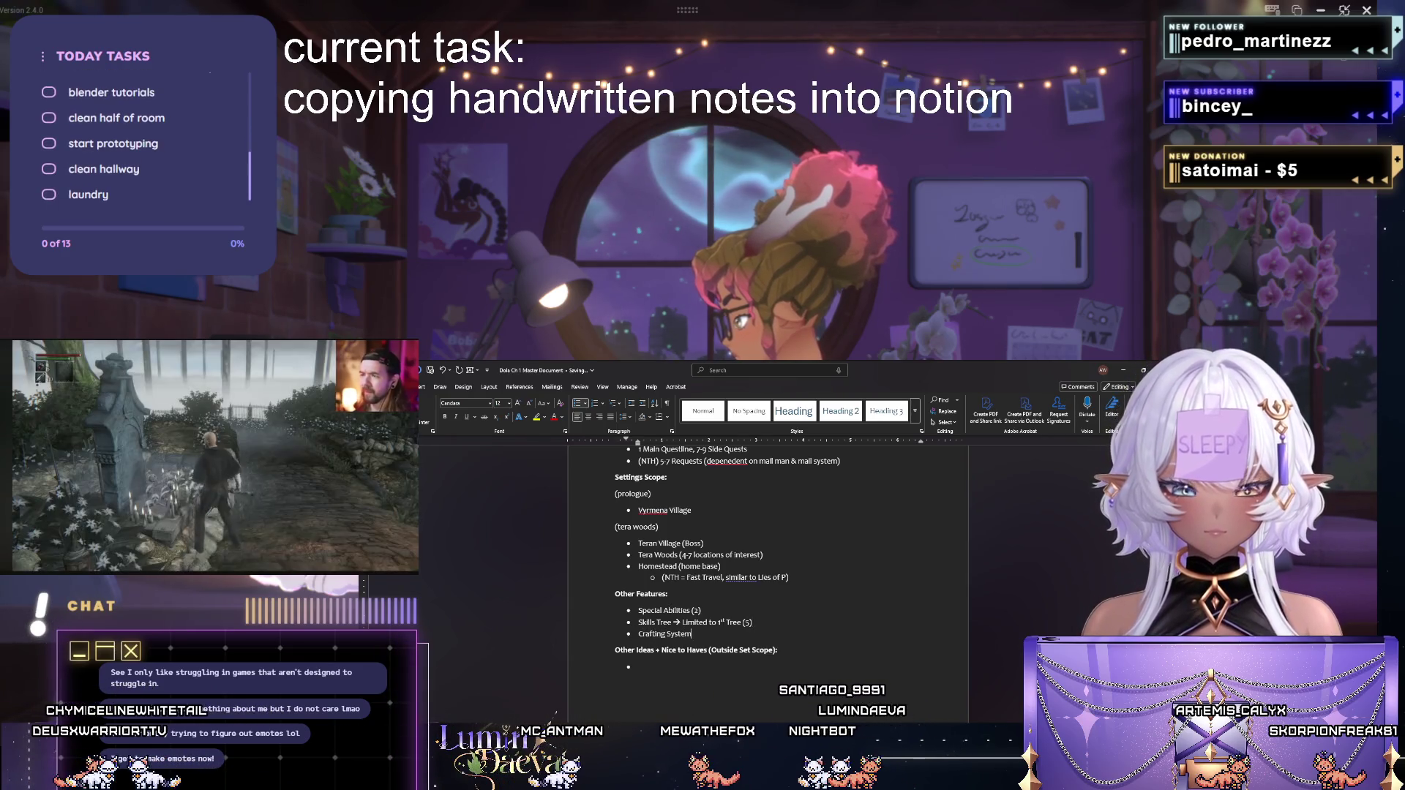
text(bare bones))
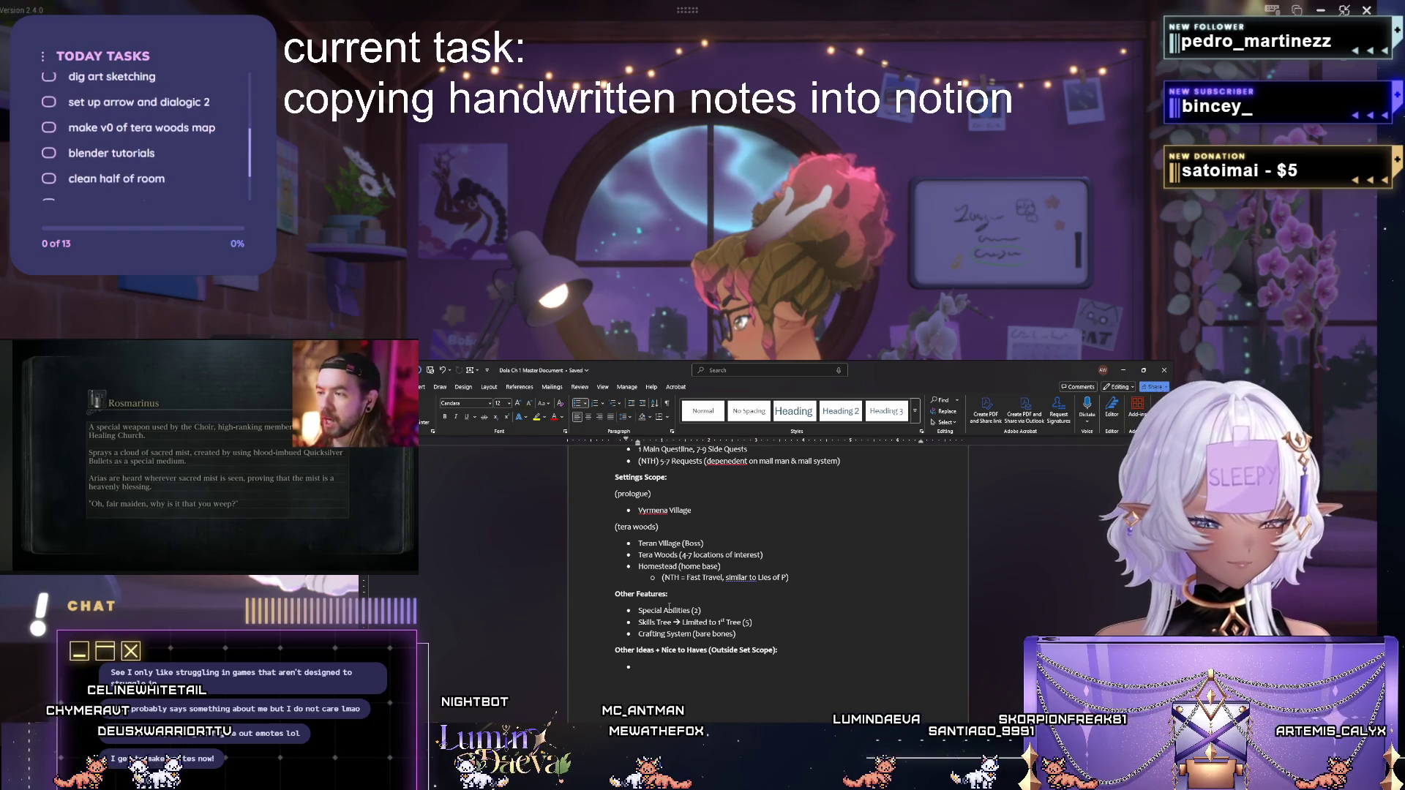
key(Return)
text(S)
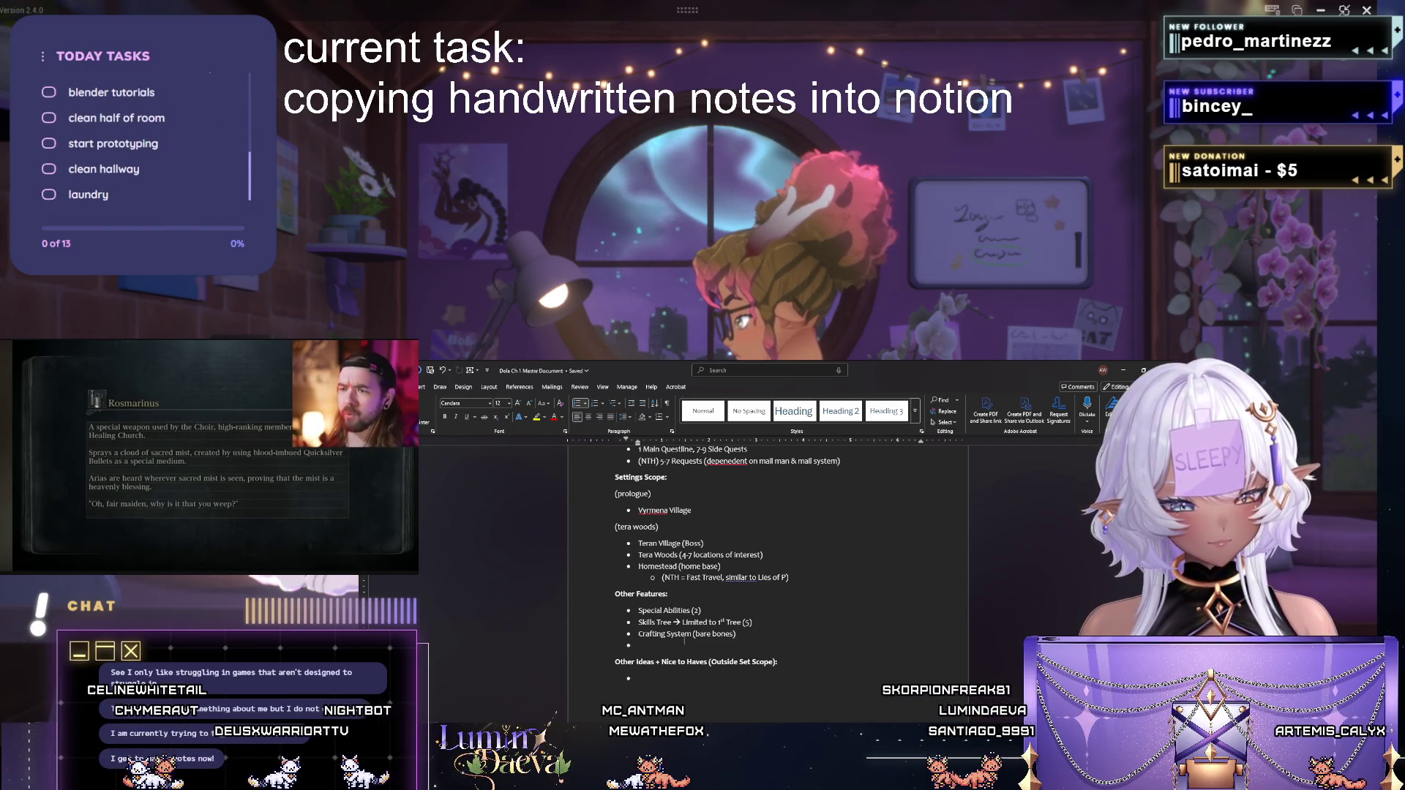
text(implifi)
text(ed Grief System)
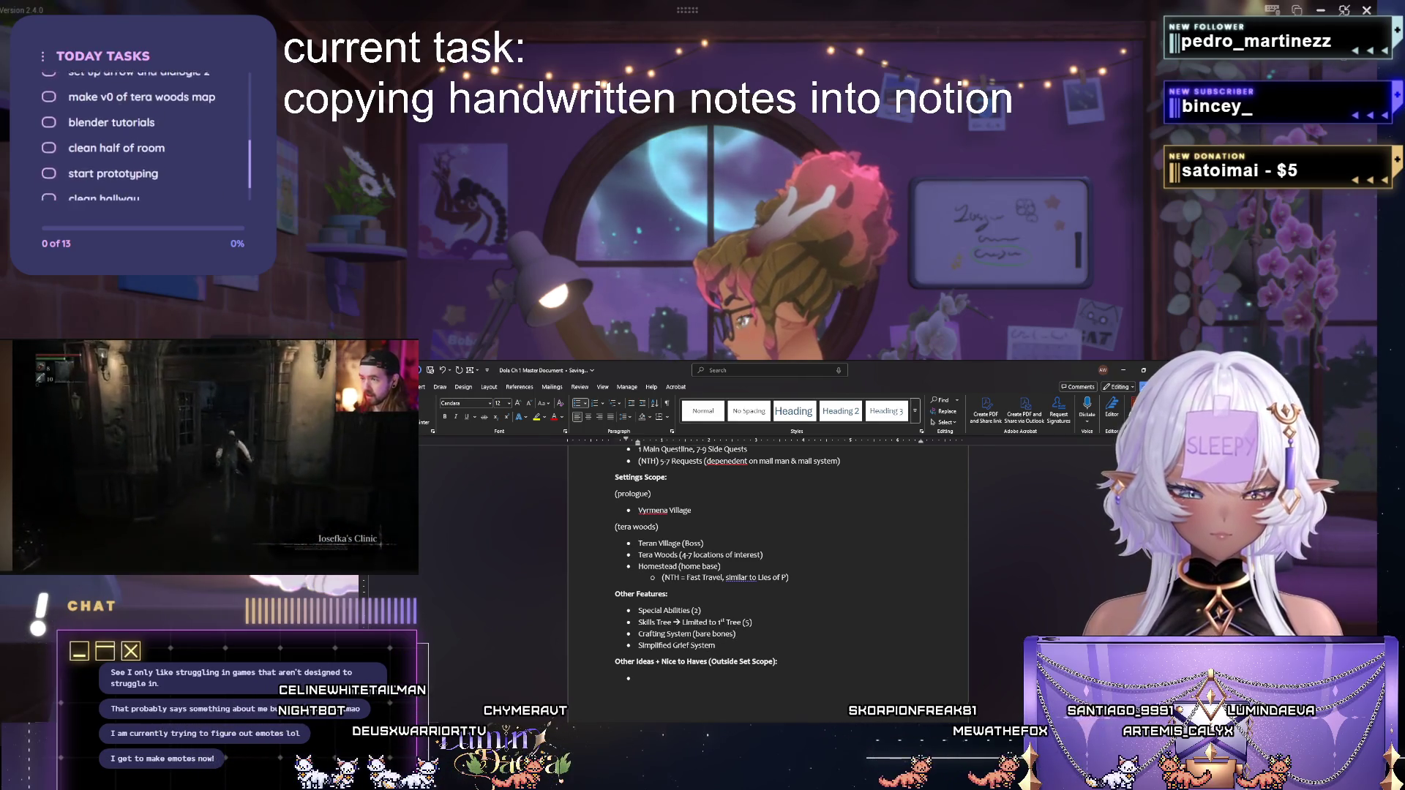
Add Simple Progression, Combat, Simplified Reputation and NO Relationship System bullets.
key(Return)
text(Simple)
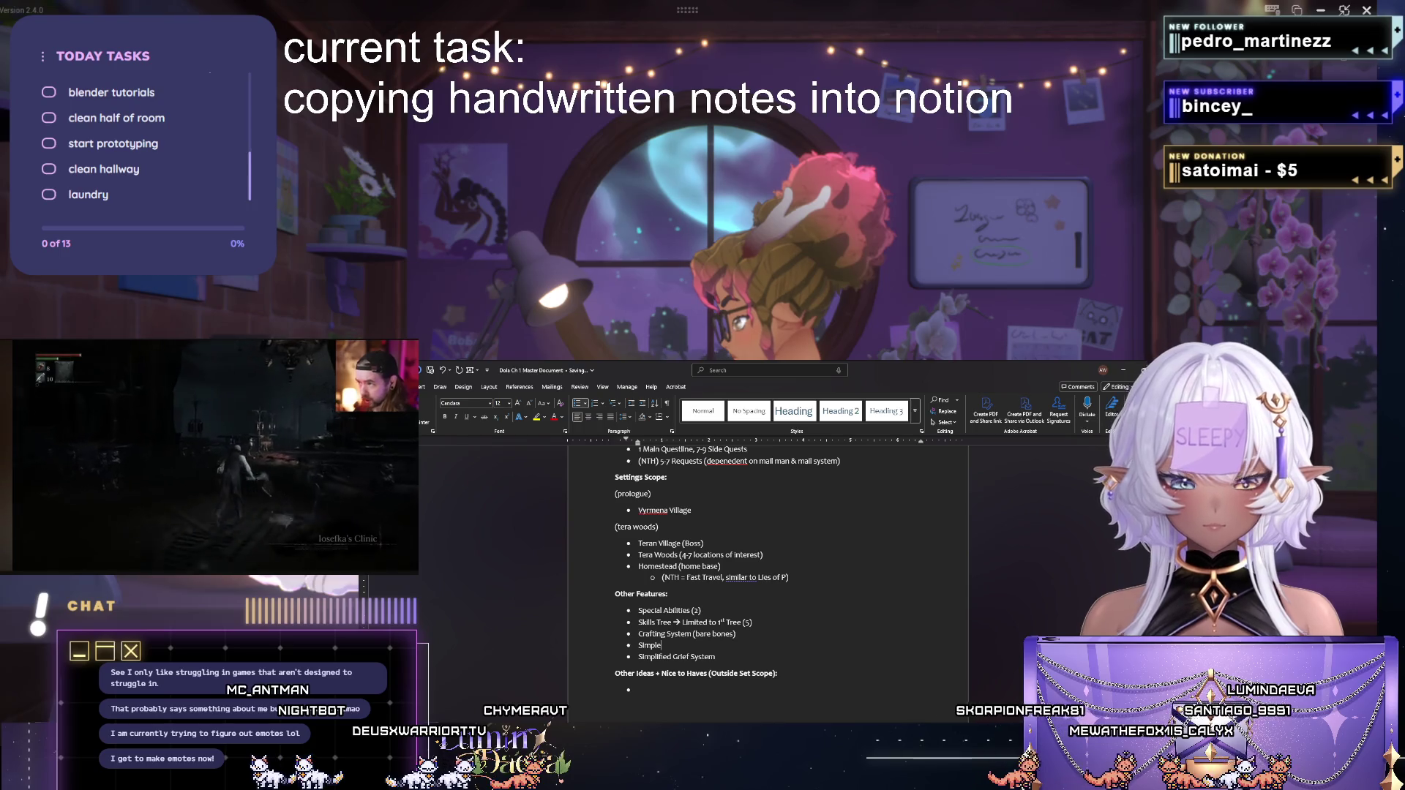
text( Progression S)
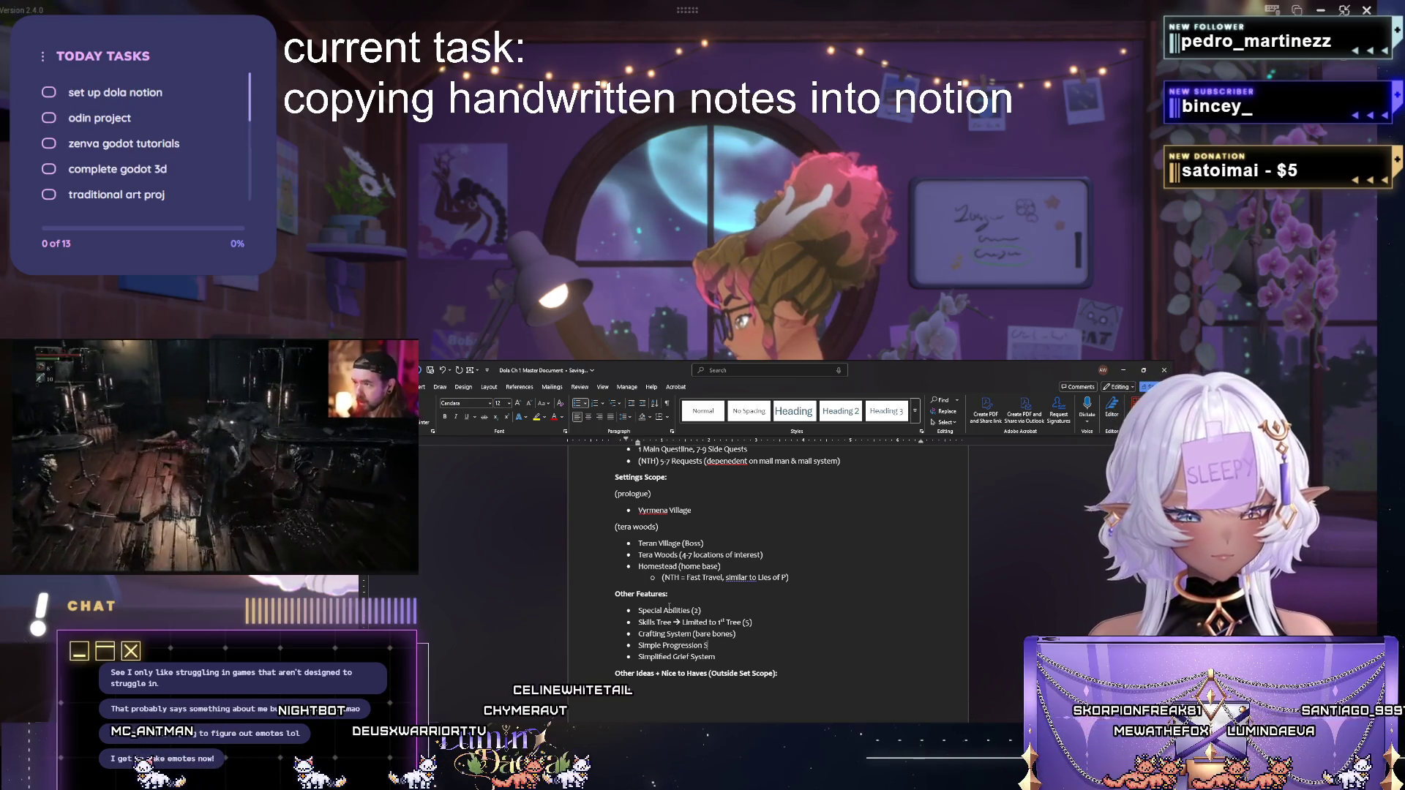
text(ystem)
key(Return)
text(Comba)
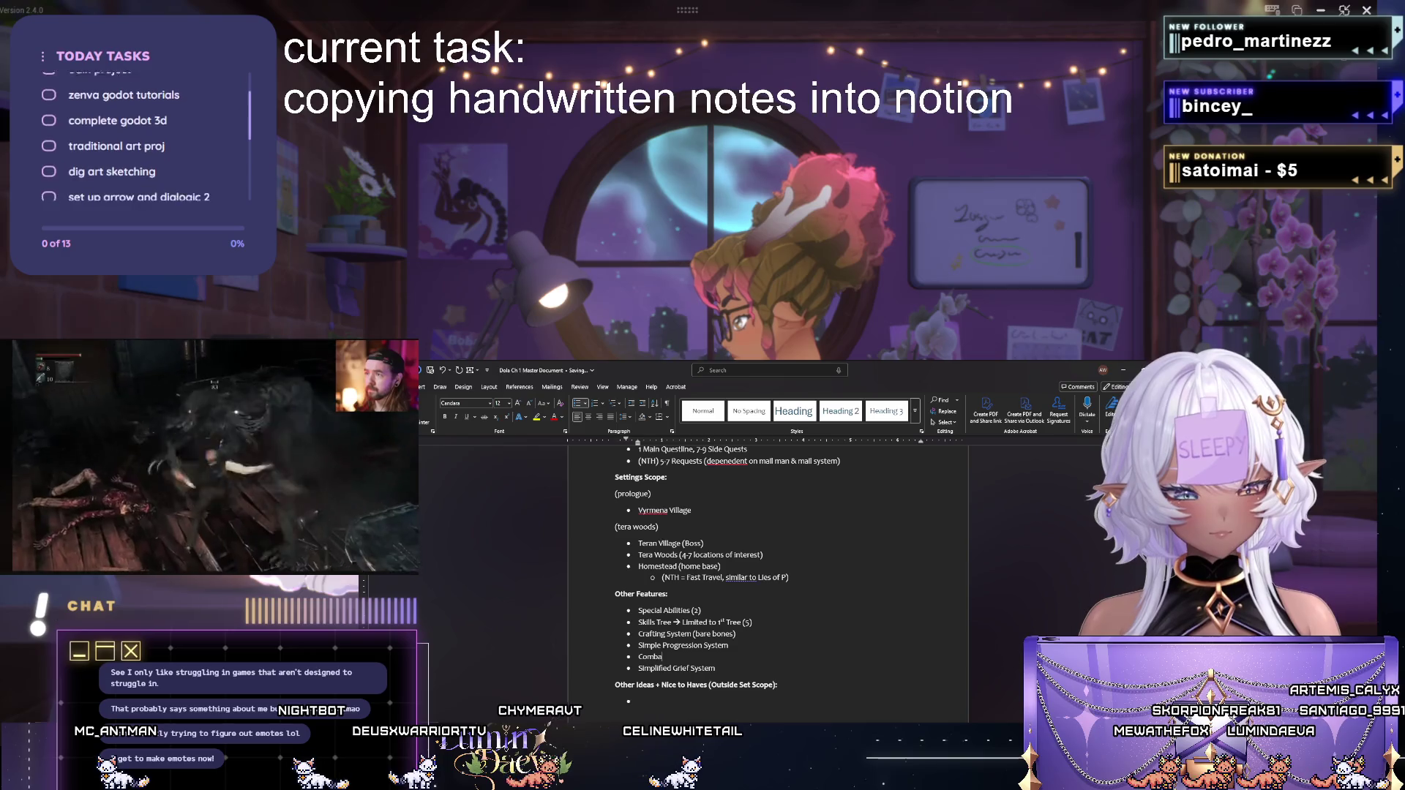
text(t System)
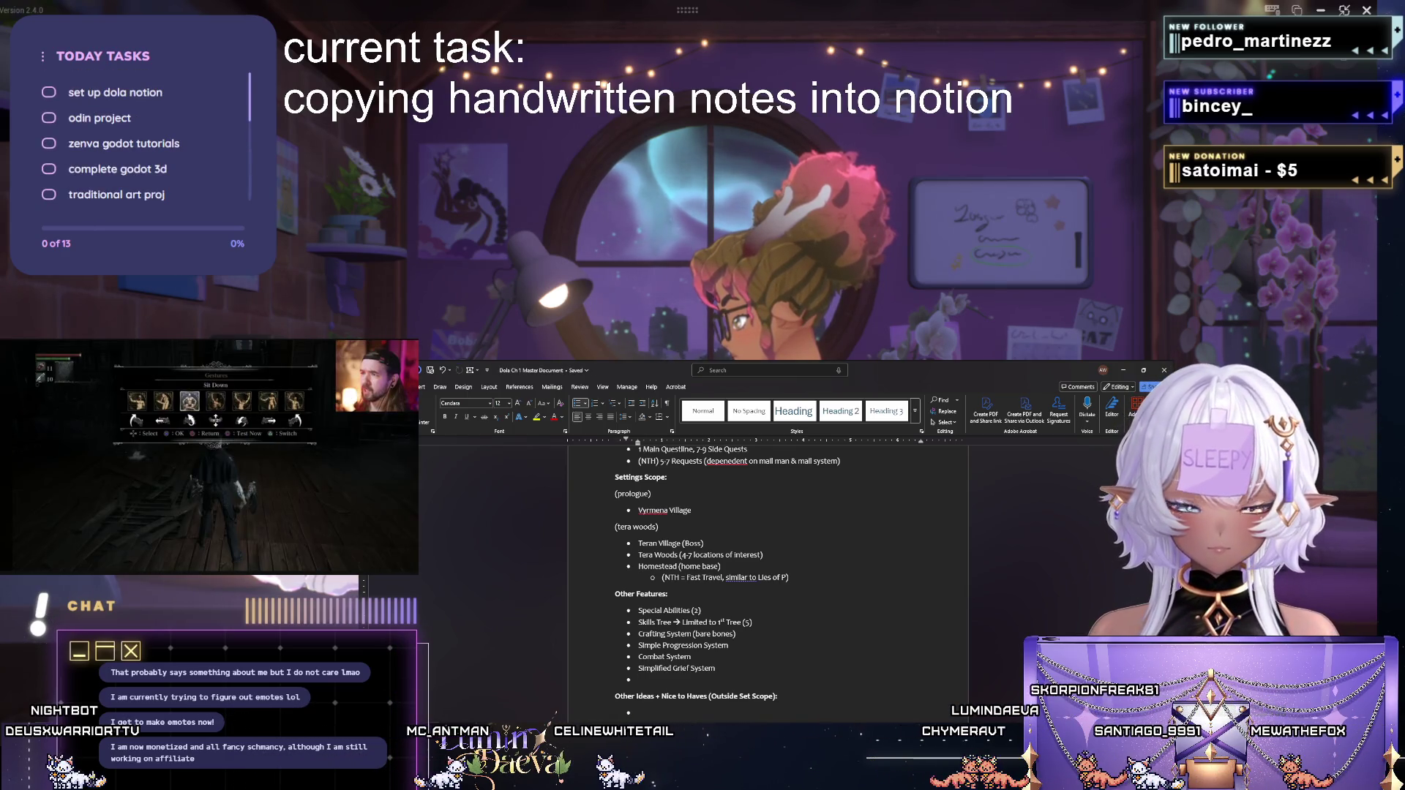
text(Simplified Reputation)
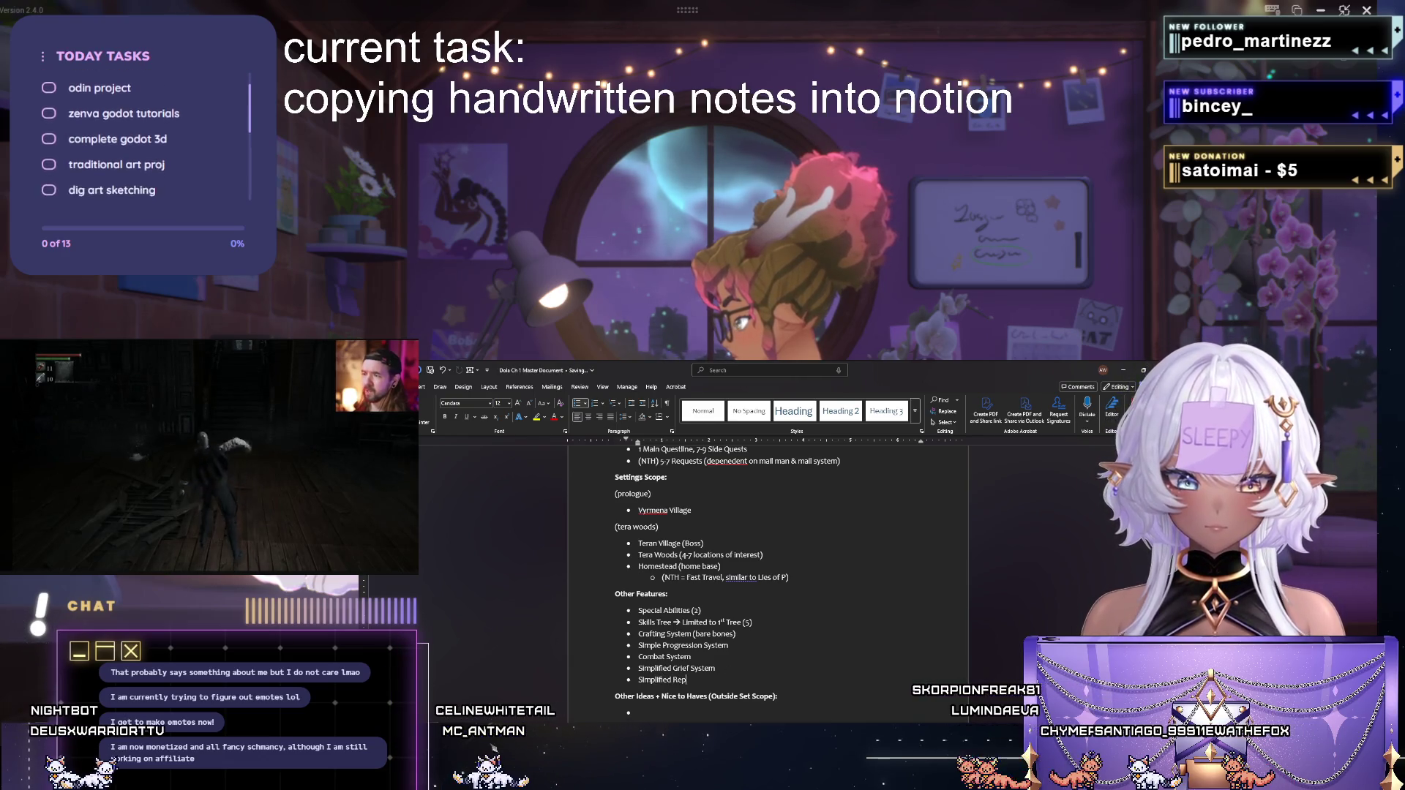
text( System)
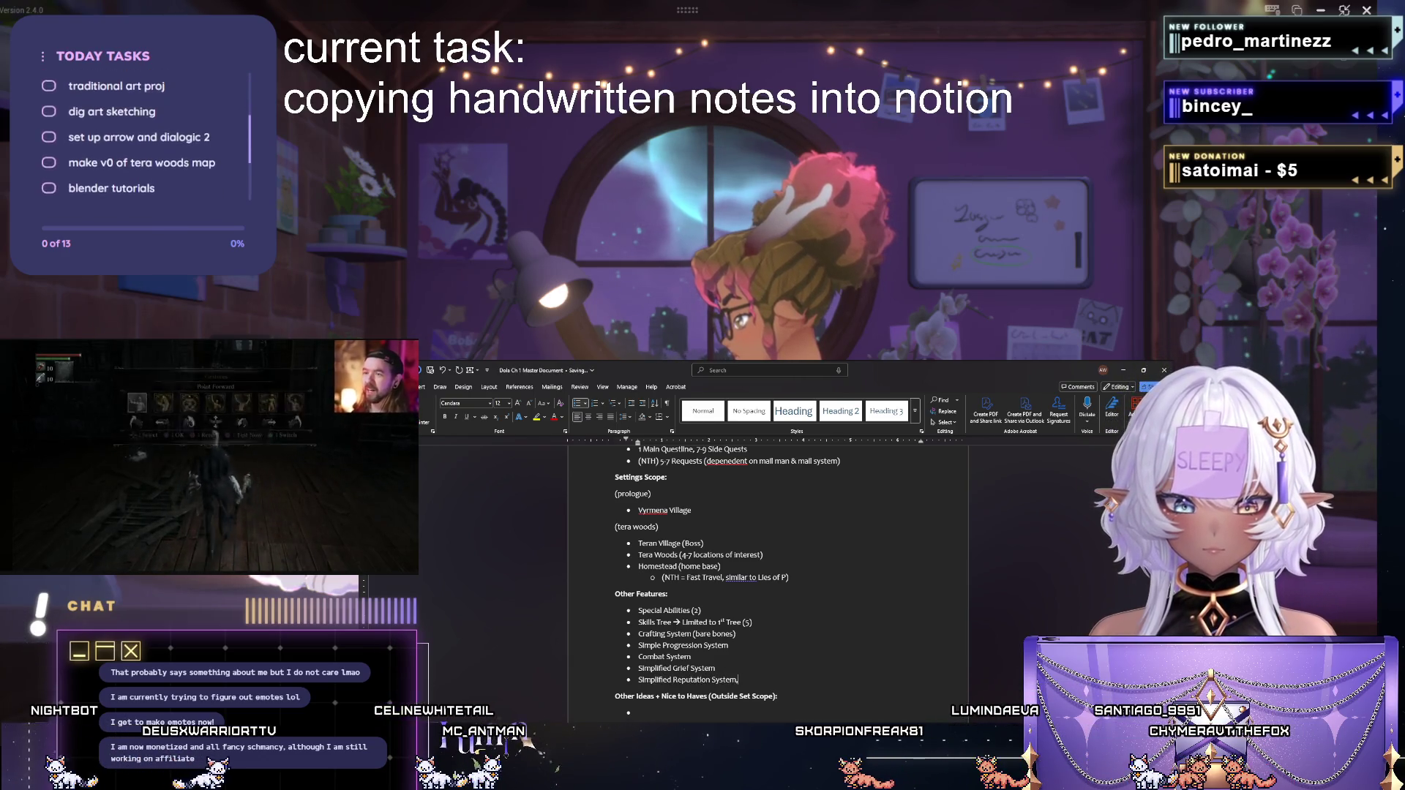
key(Return)
text(N)
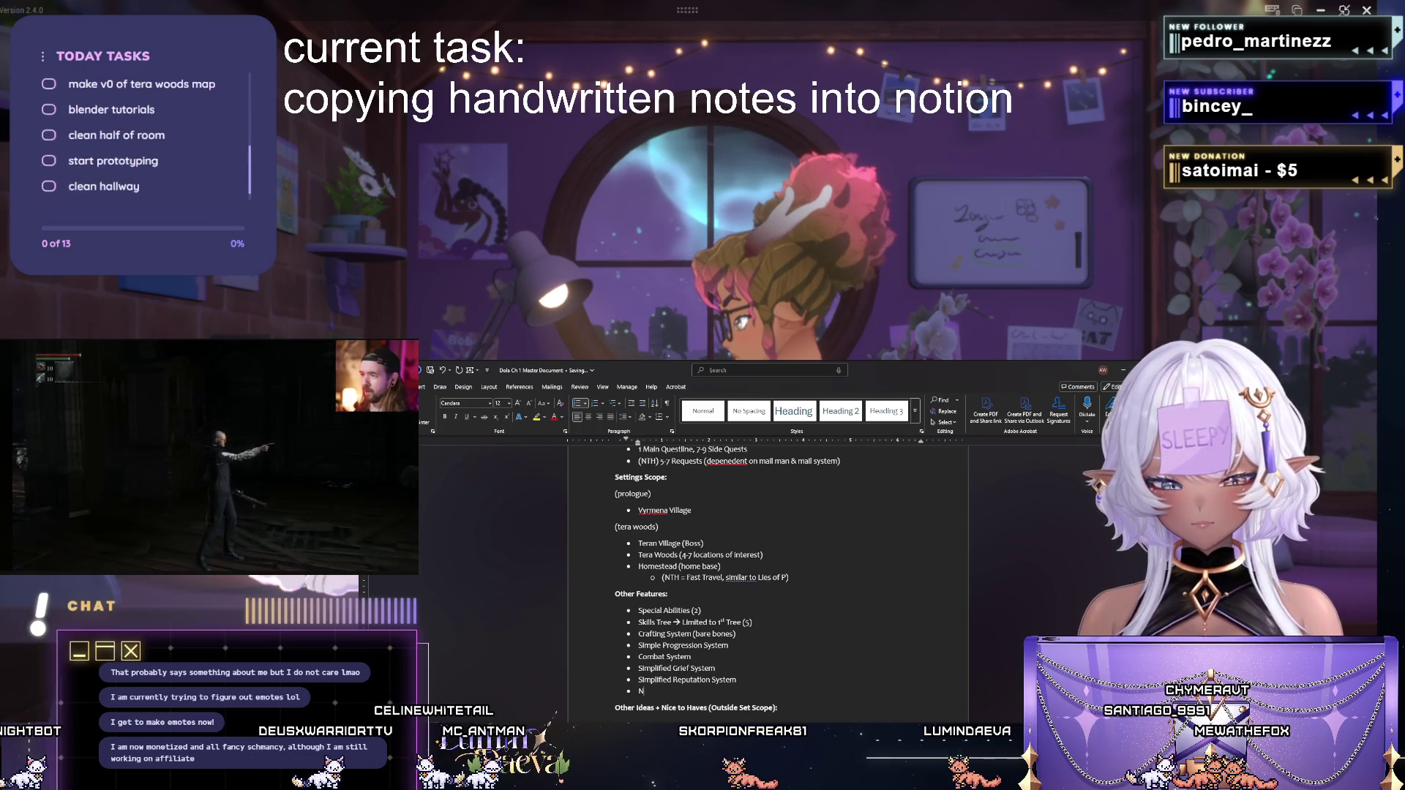
text(O Relation)
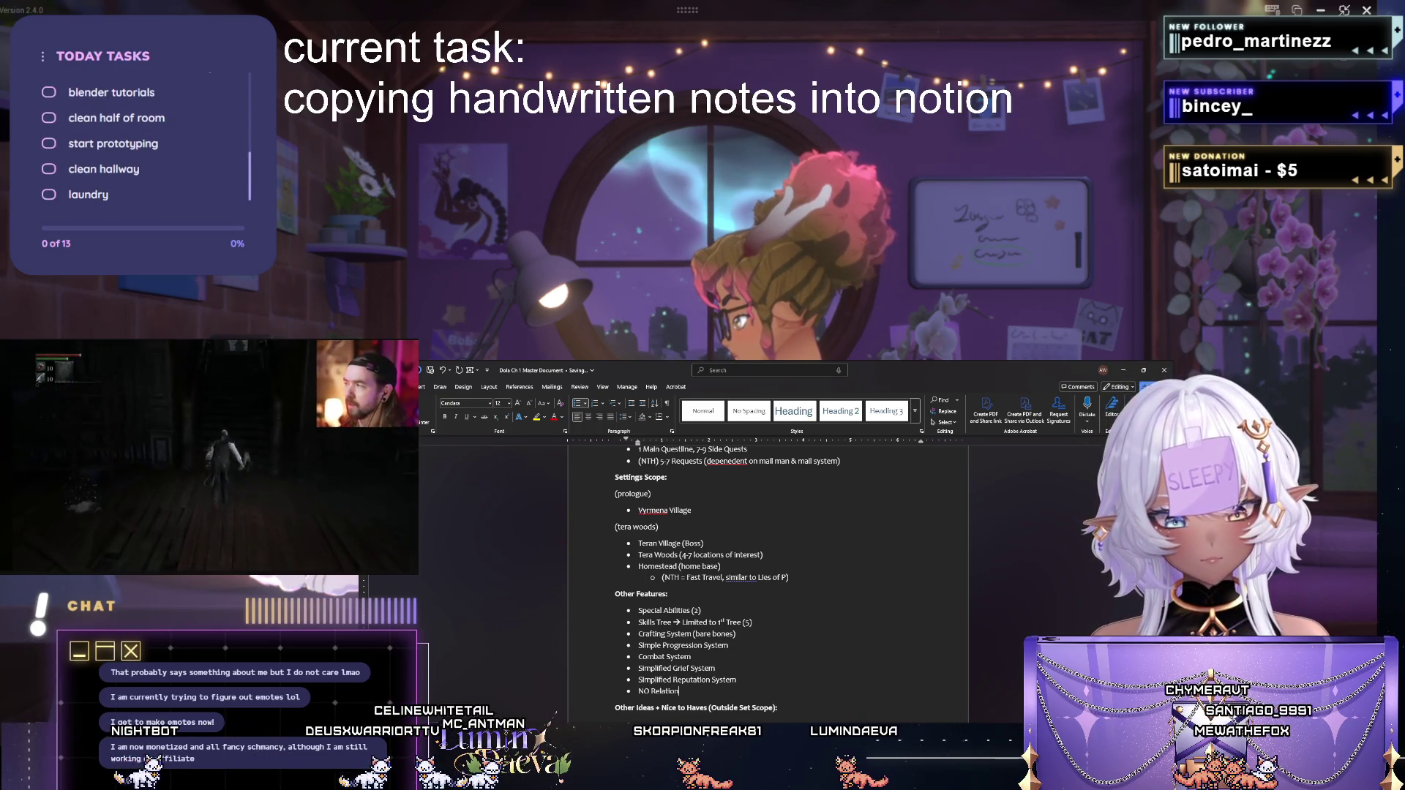
text(ship System)
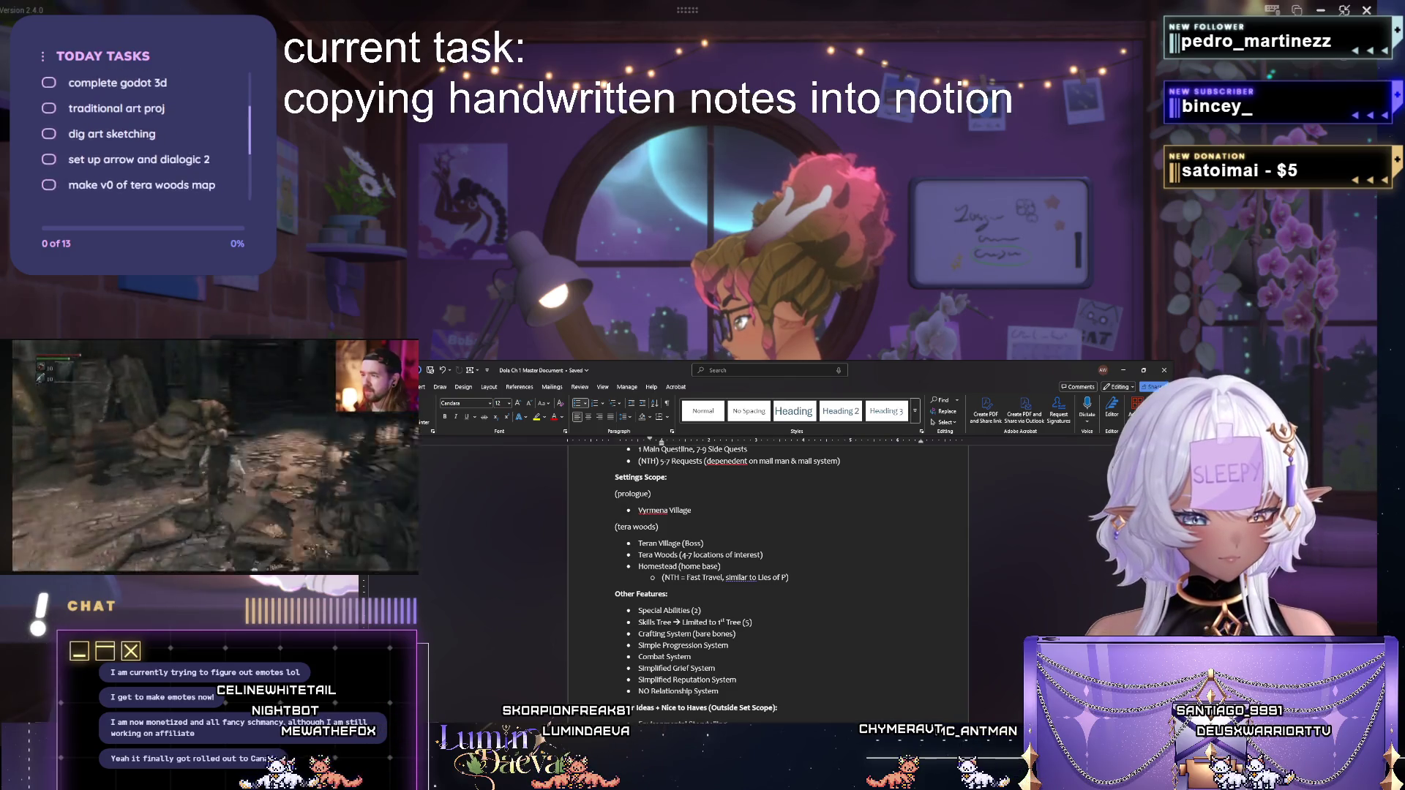
Save the document after adding the Pettable Animals bullet.
key(ctrl+s)
text(Pettable Animal)
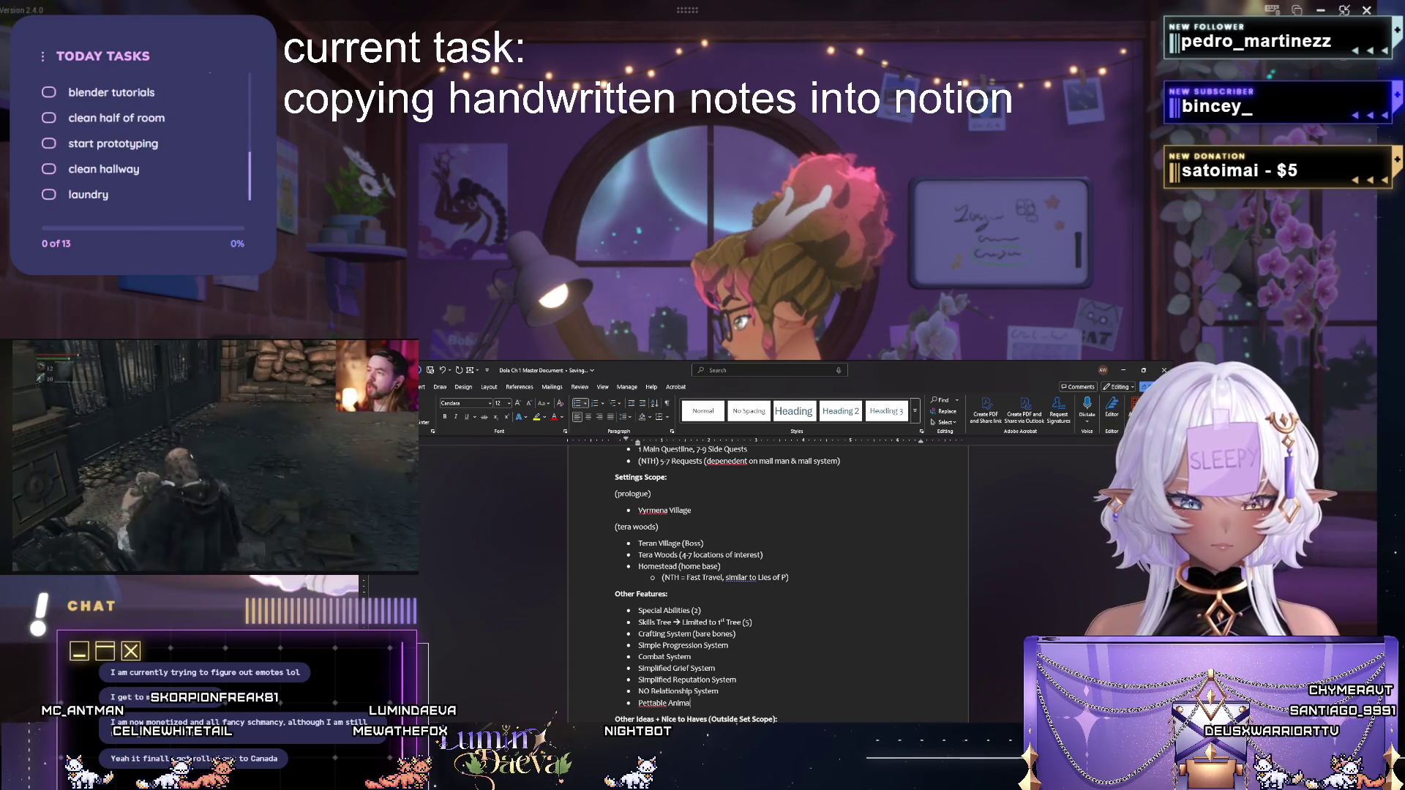
text(s)
Add an indented sub-point under Pettable Animals naming the 5 black cats, then a "Death" Mechanic bullet.
key(Return)
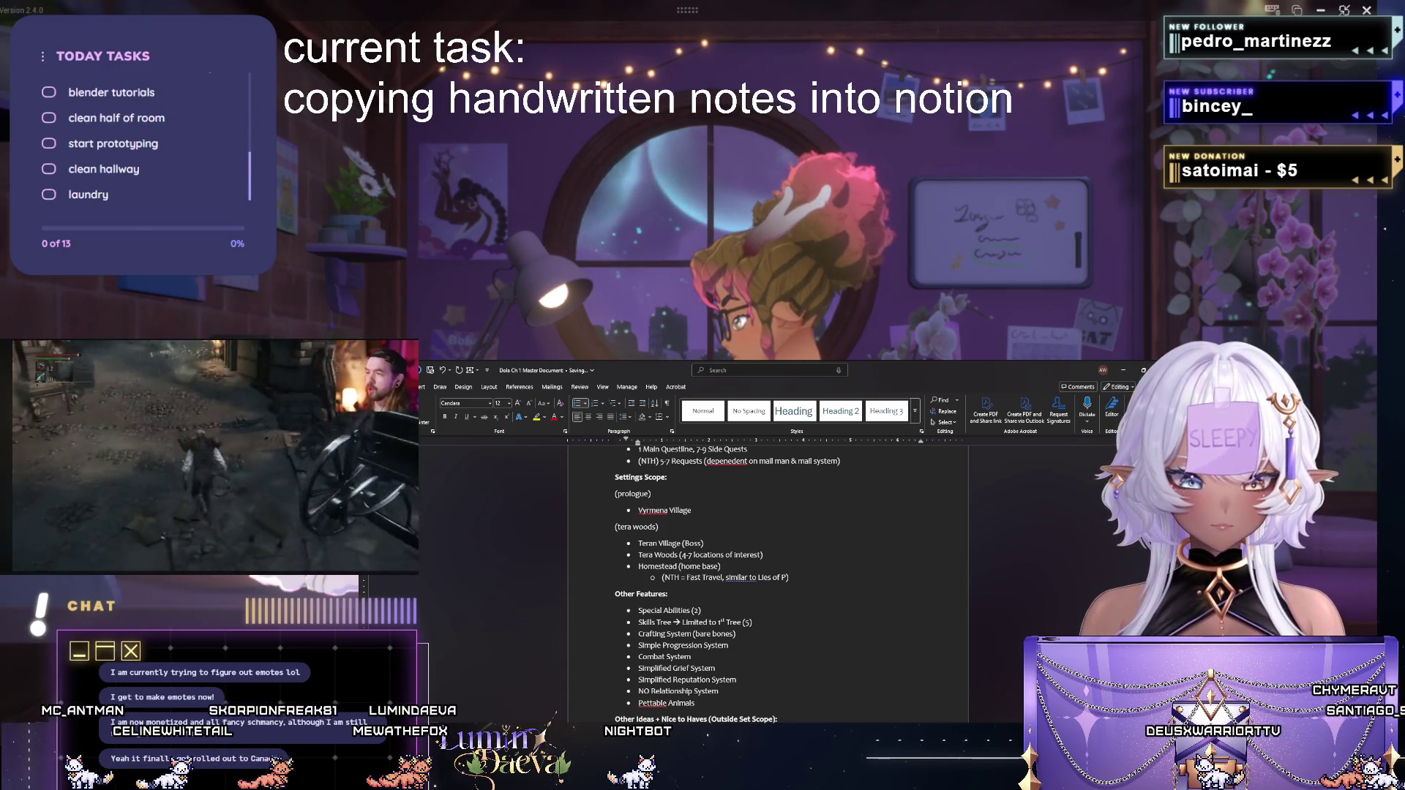
key(Tab)
text(E)
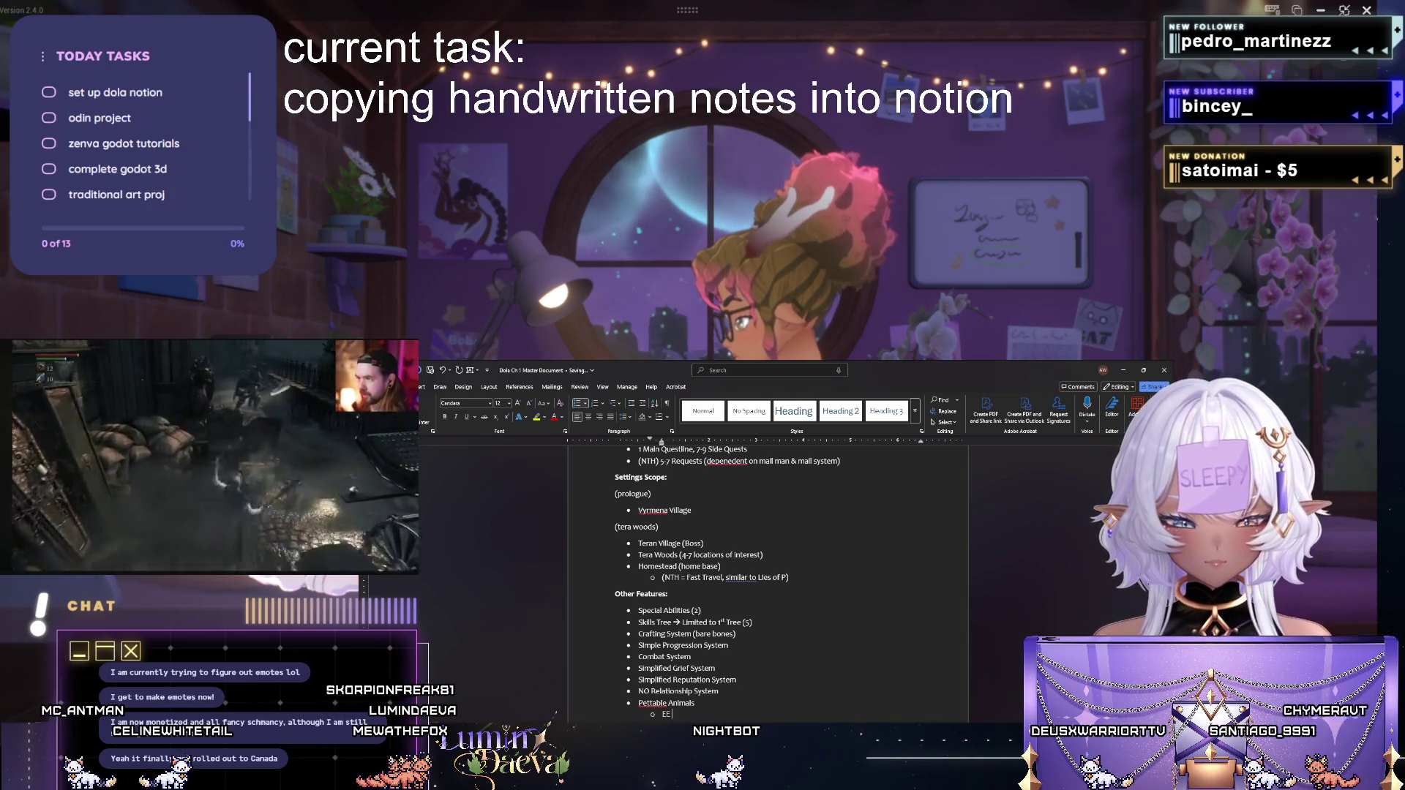
text(E ->)
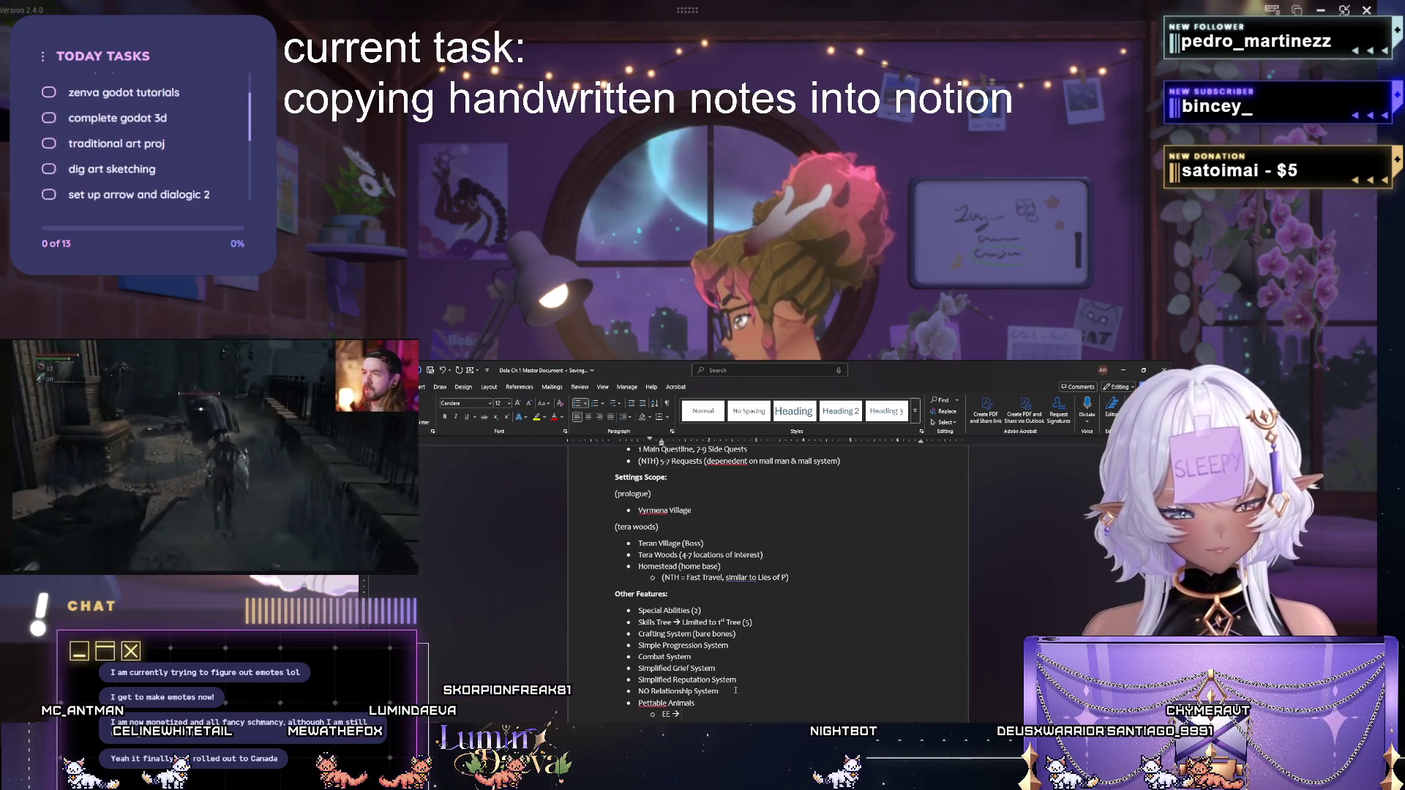
text( 5 Named Black Cats)
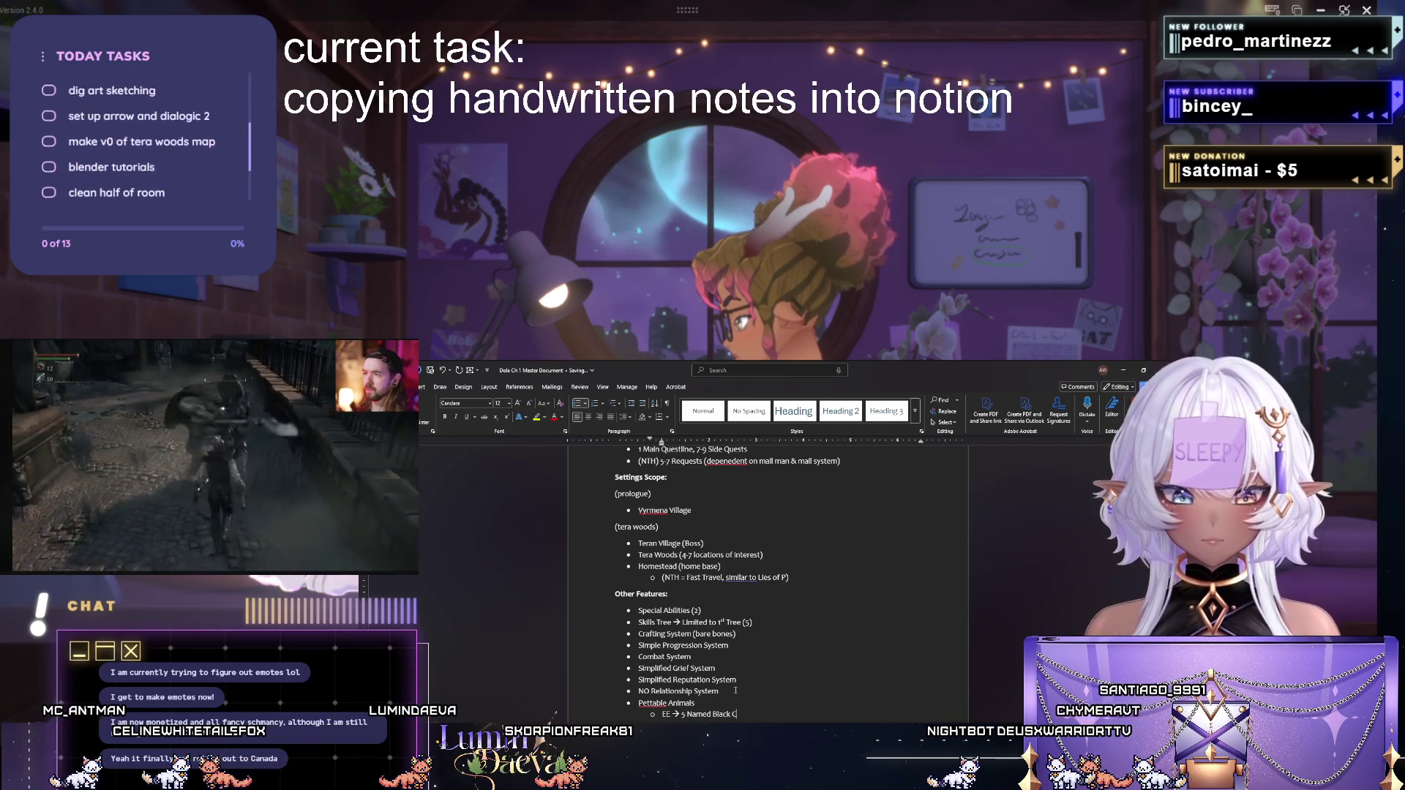
text( (Len)
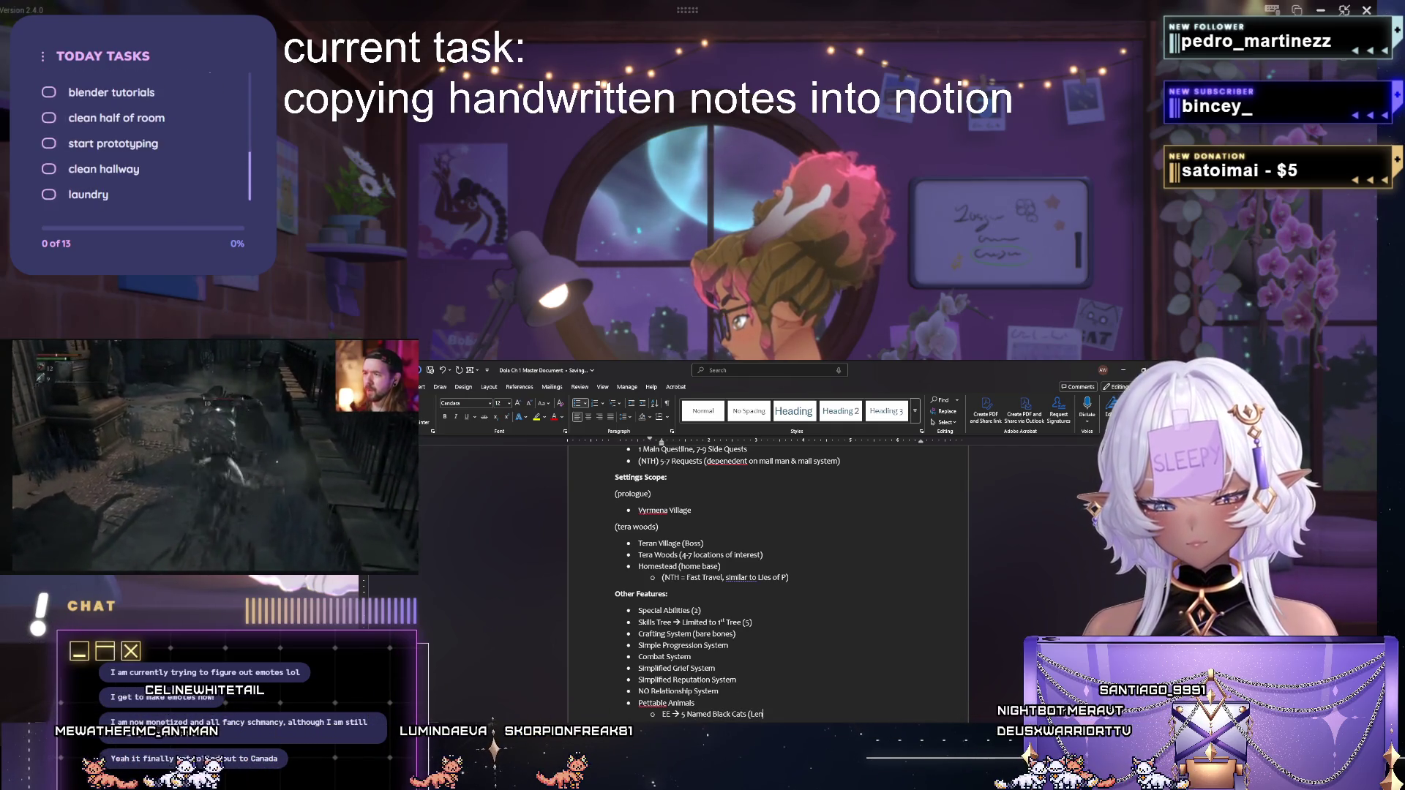
text(ny, Lucy, Chubbers, Andrc)
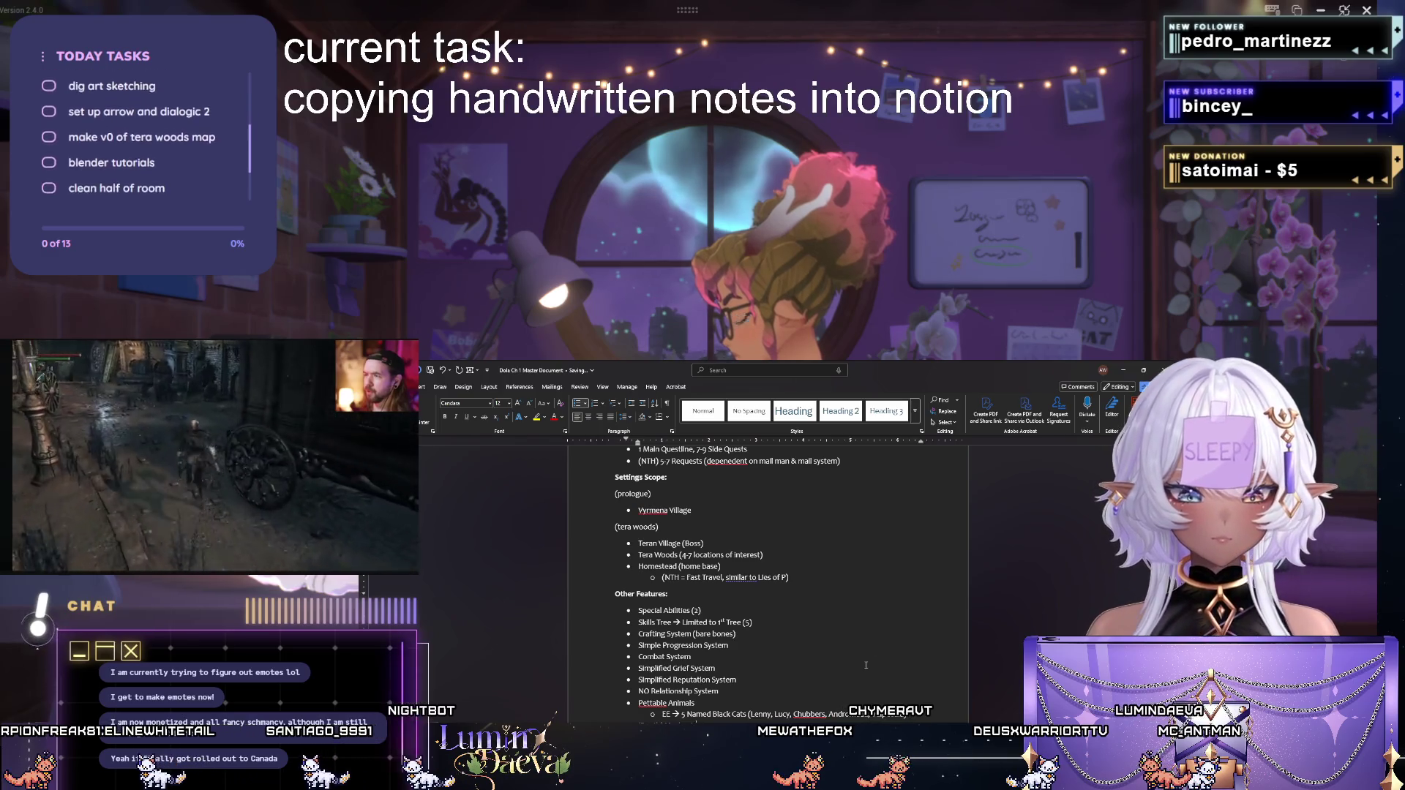
scroll(769, 582, down, 2)
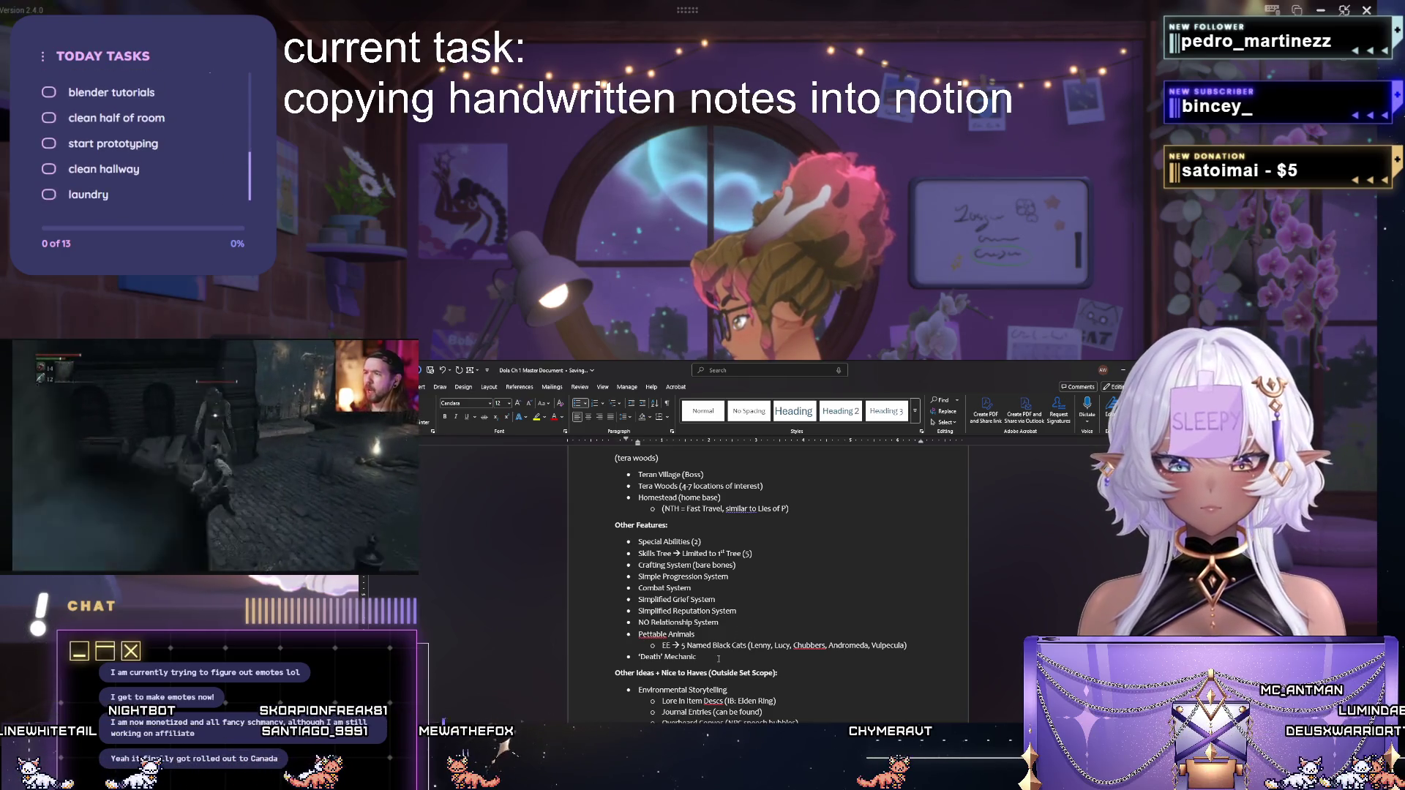
Add an "Autosave AND Checkpoints to Load back from" bullet below the 'Death' Mechanic item.
key(Return)
text(Autos)
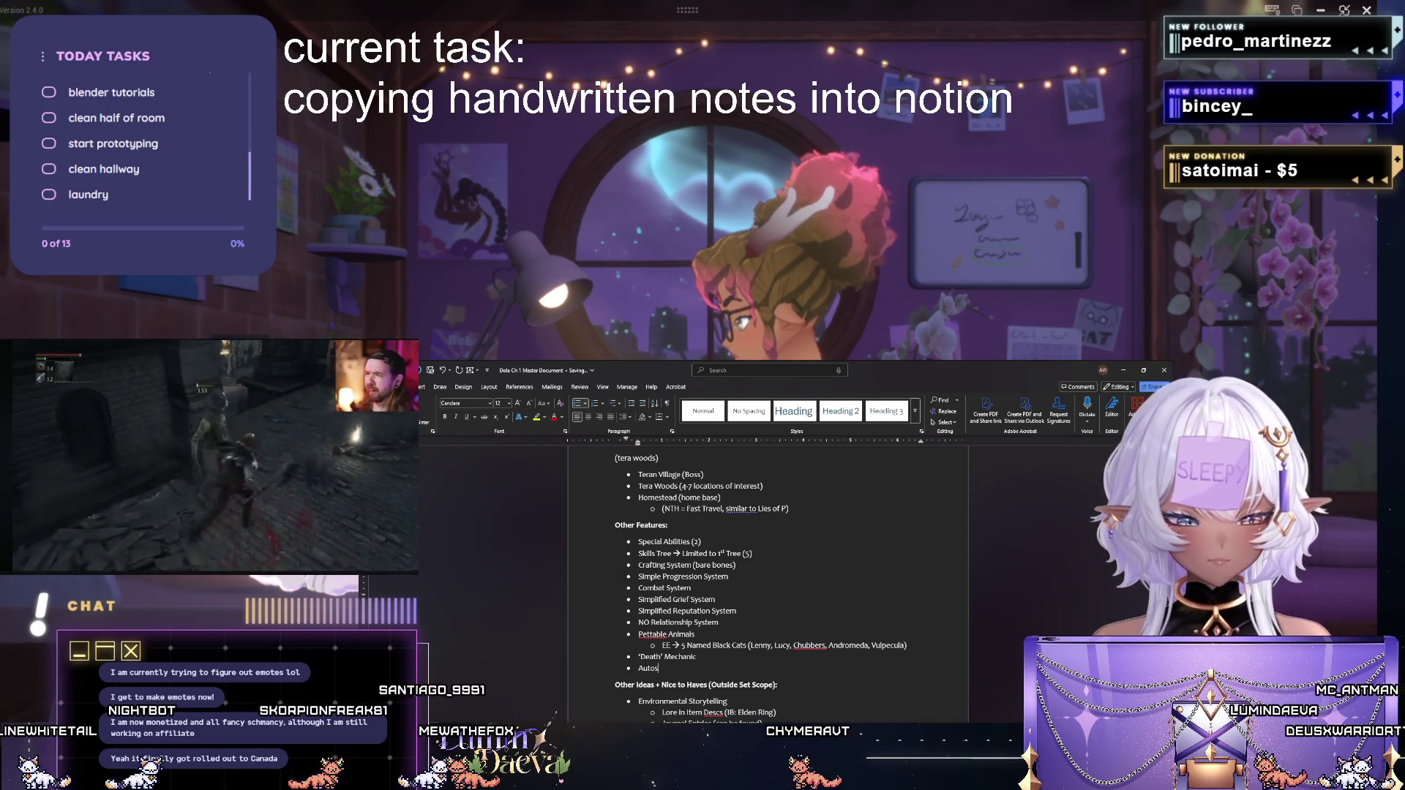
text(ave AND C)
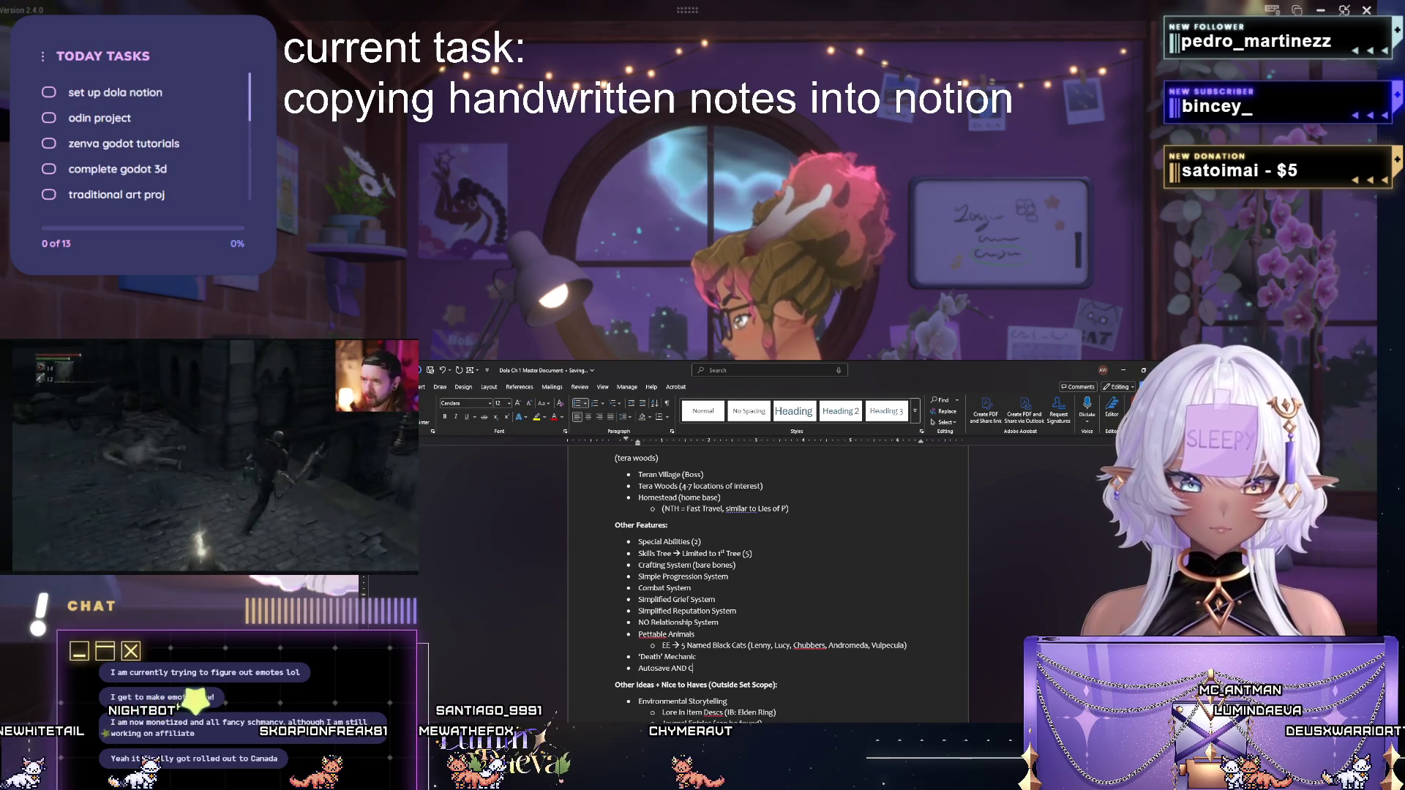
text(heckpoints to)
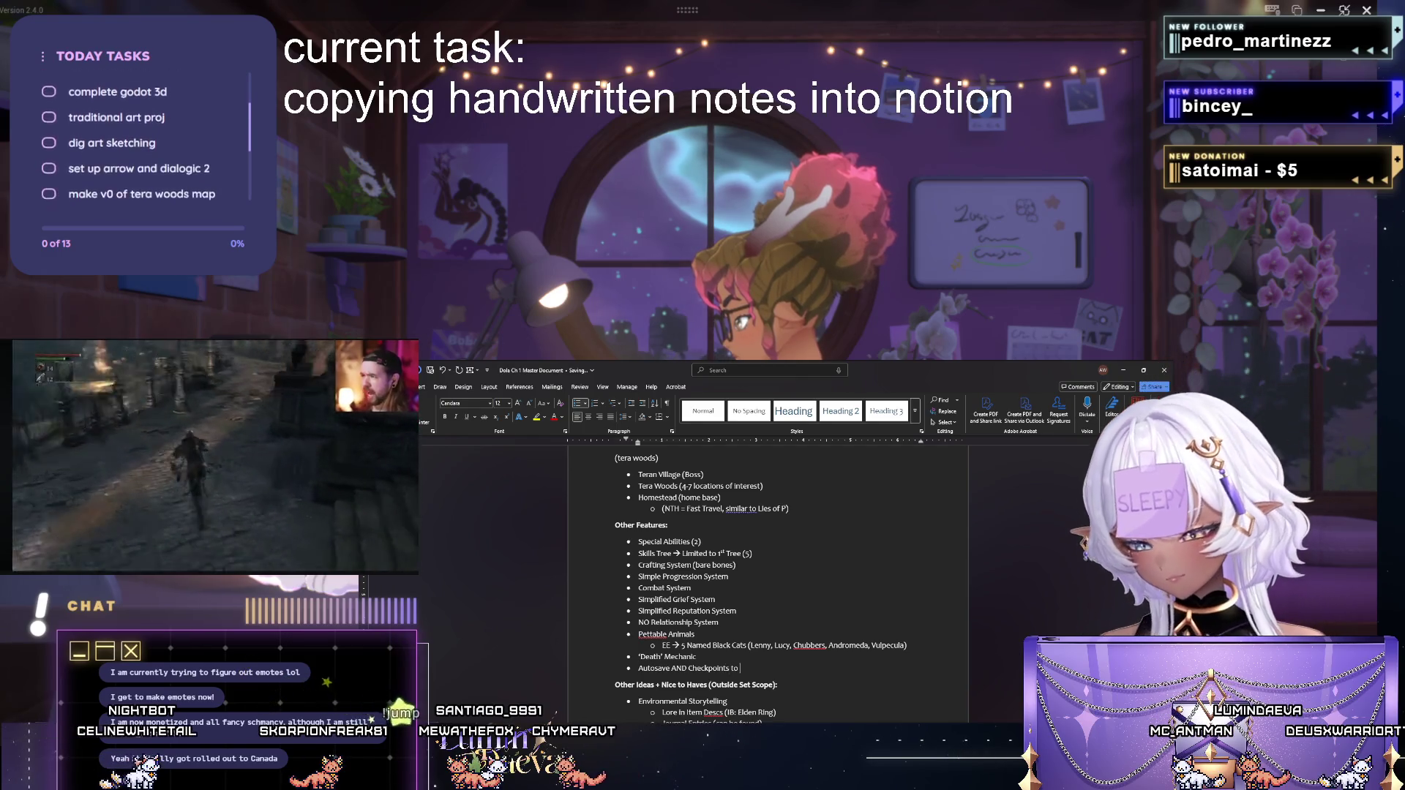
text( back from)
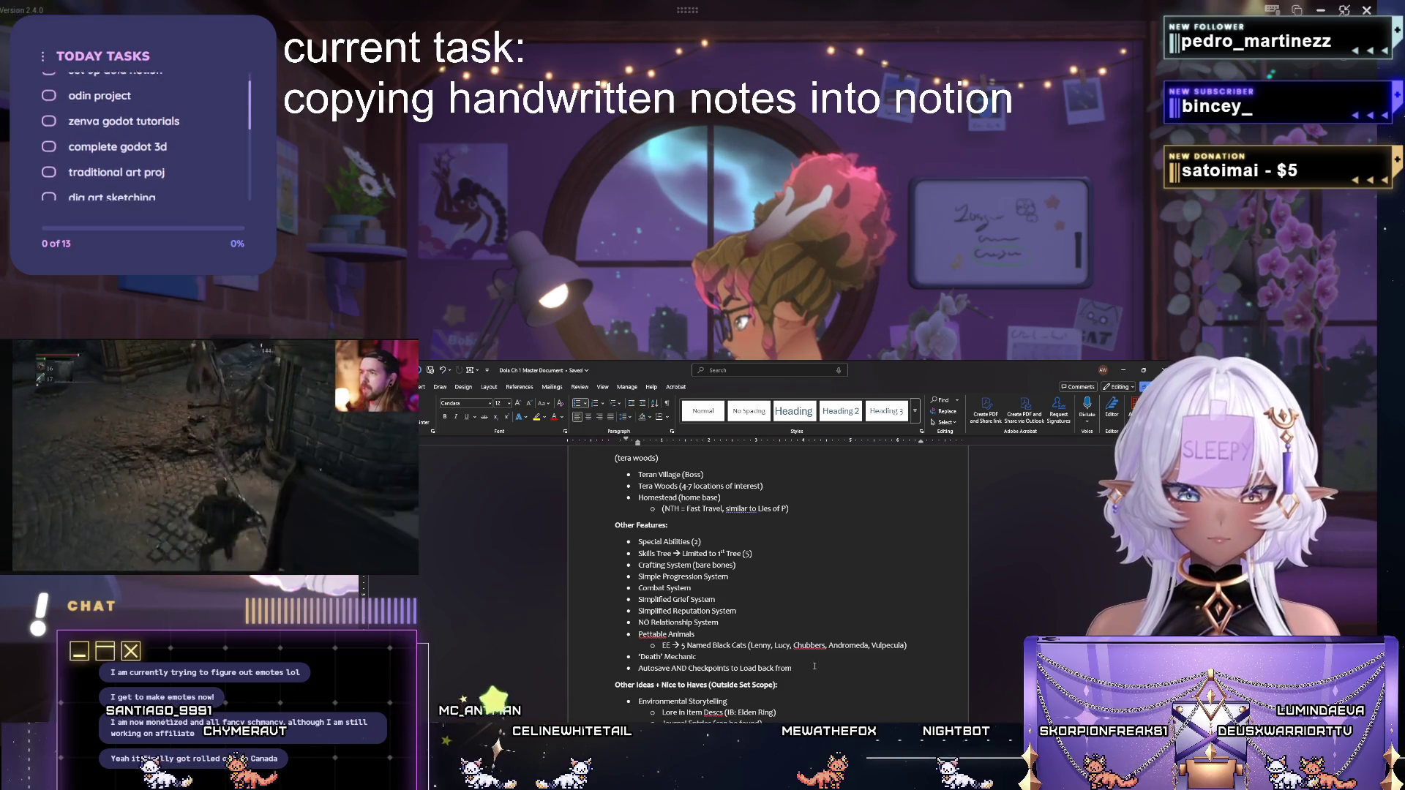
Add Branching Paths and Magickal Abilities (4) feature bullets, then a Journal System bullet.
key(Return)
text(Brezi)
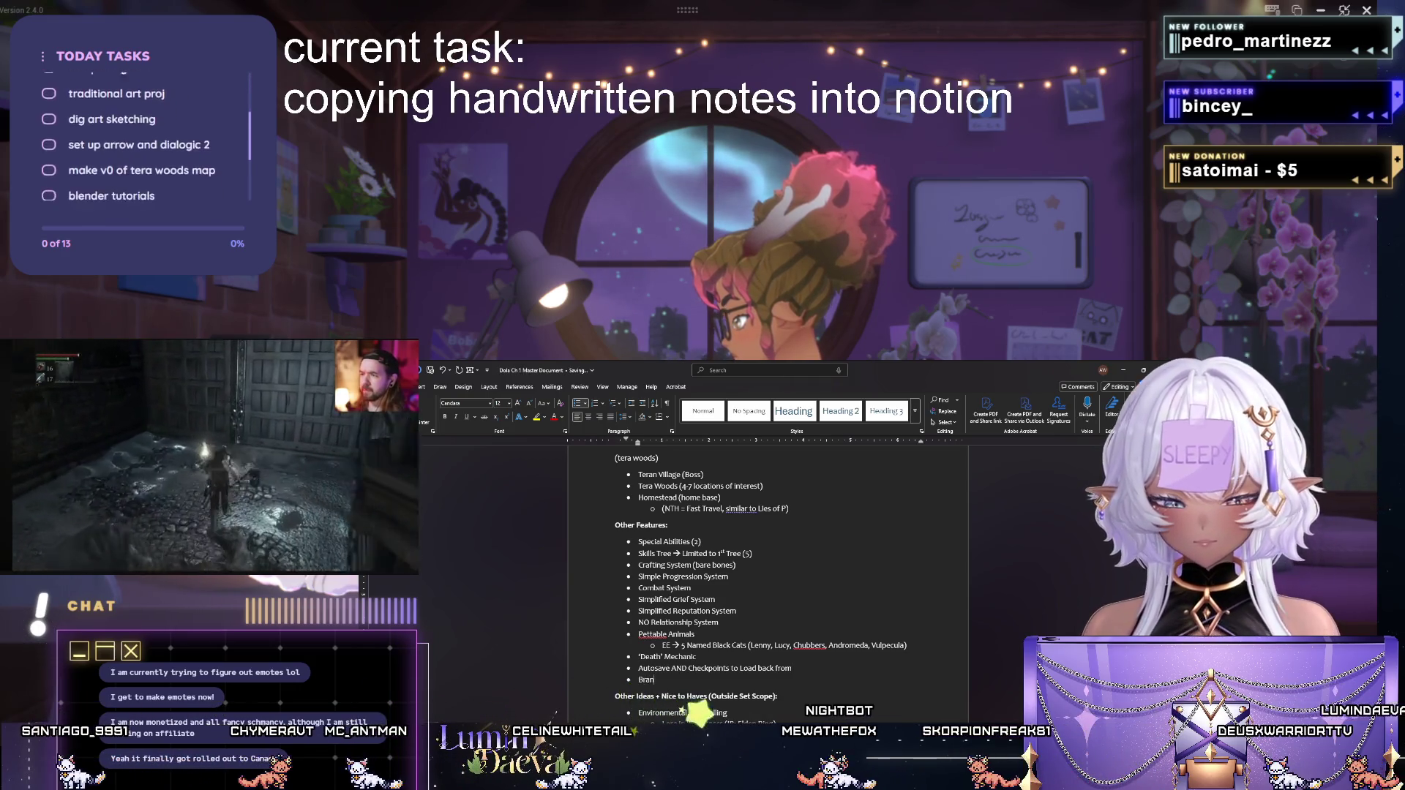
text(Branching Paths)
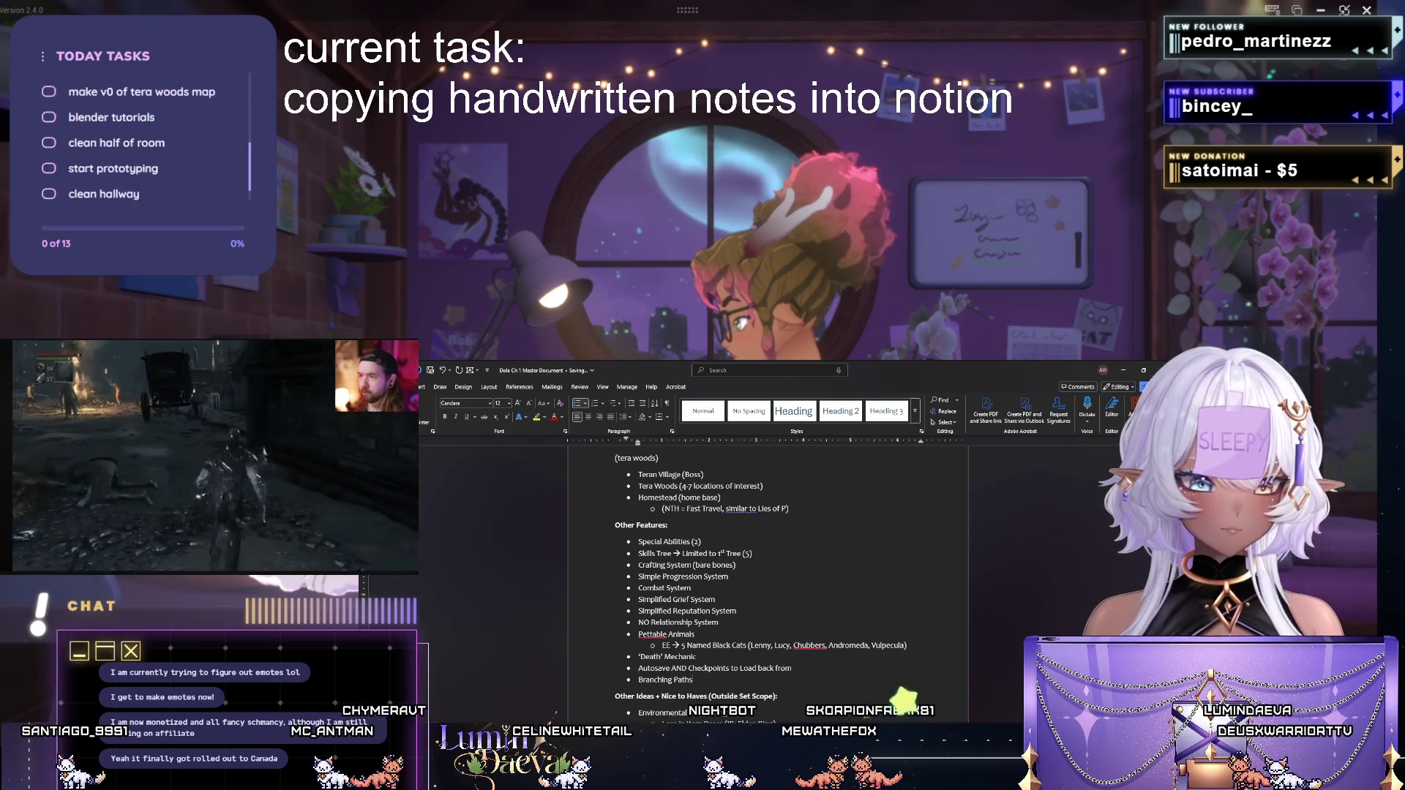
click(763, 555)
key(Return)
text(Magickal)
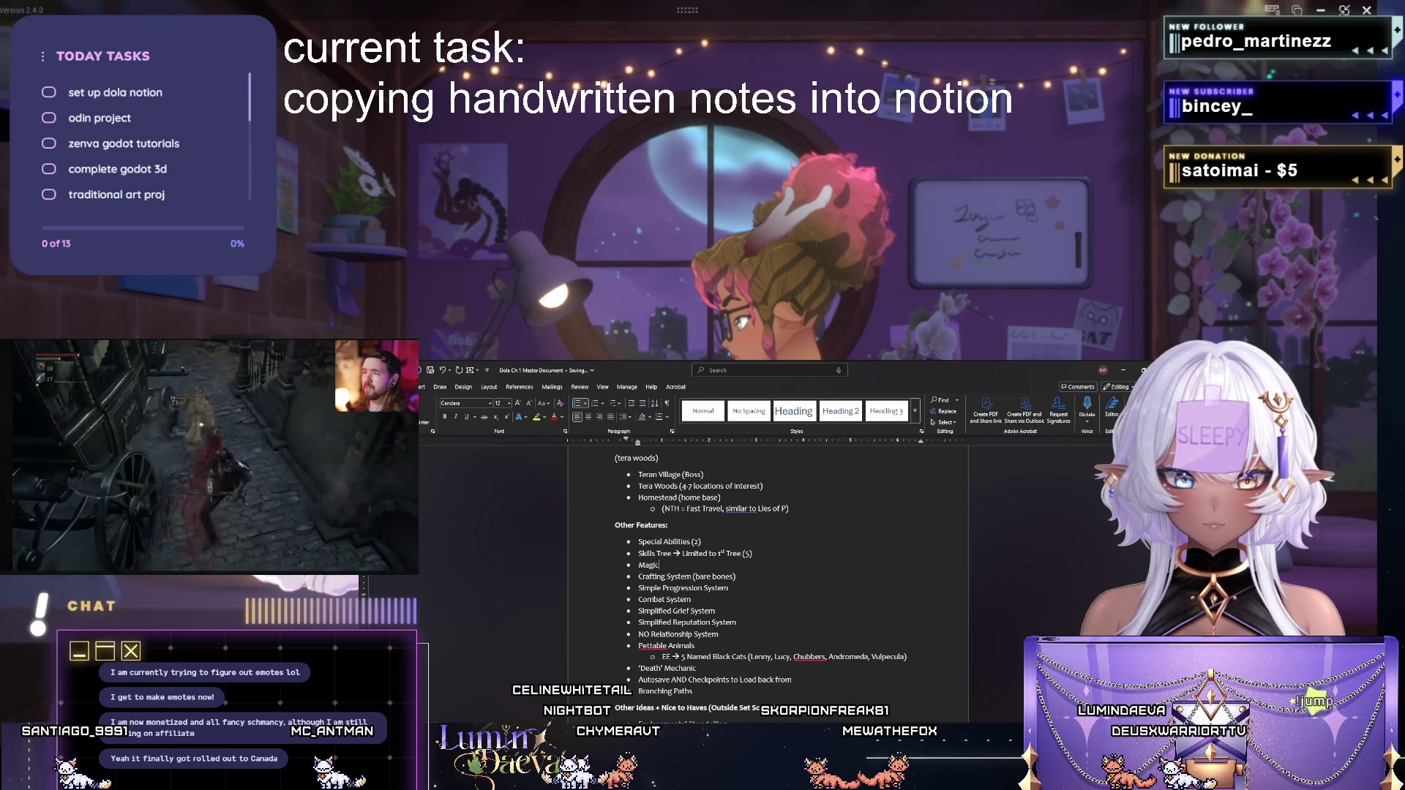
text( Abilities)
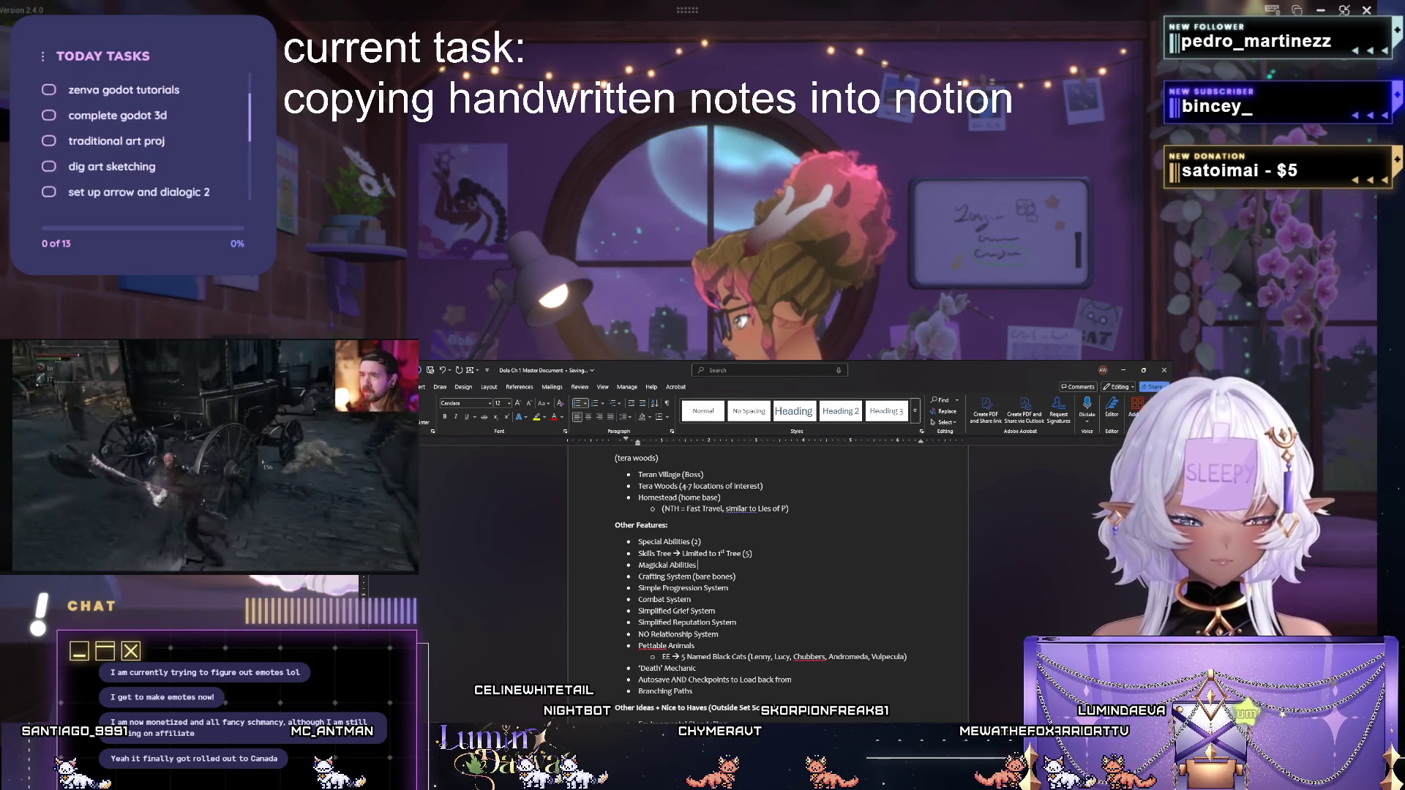
text( (4)
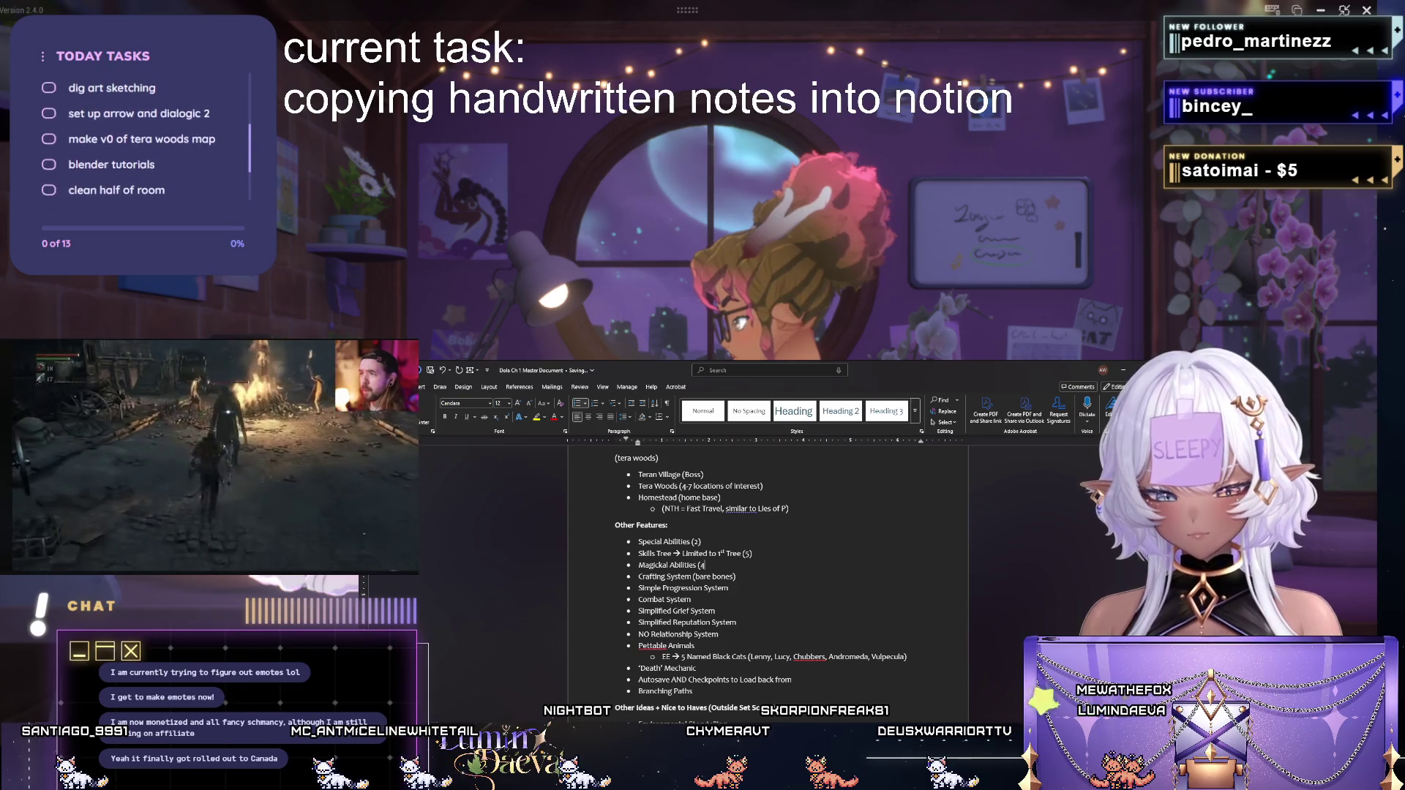
text())
key(Return)
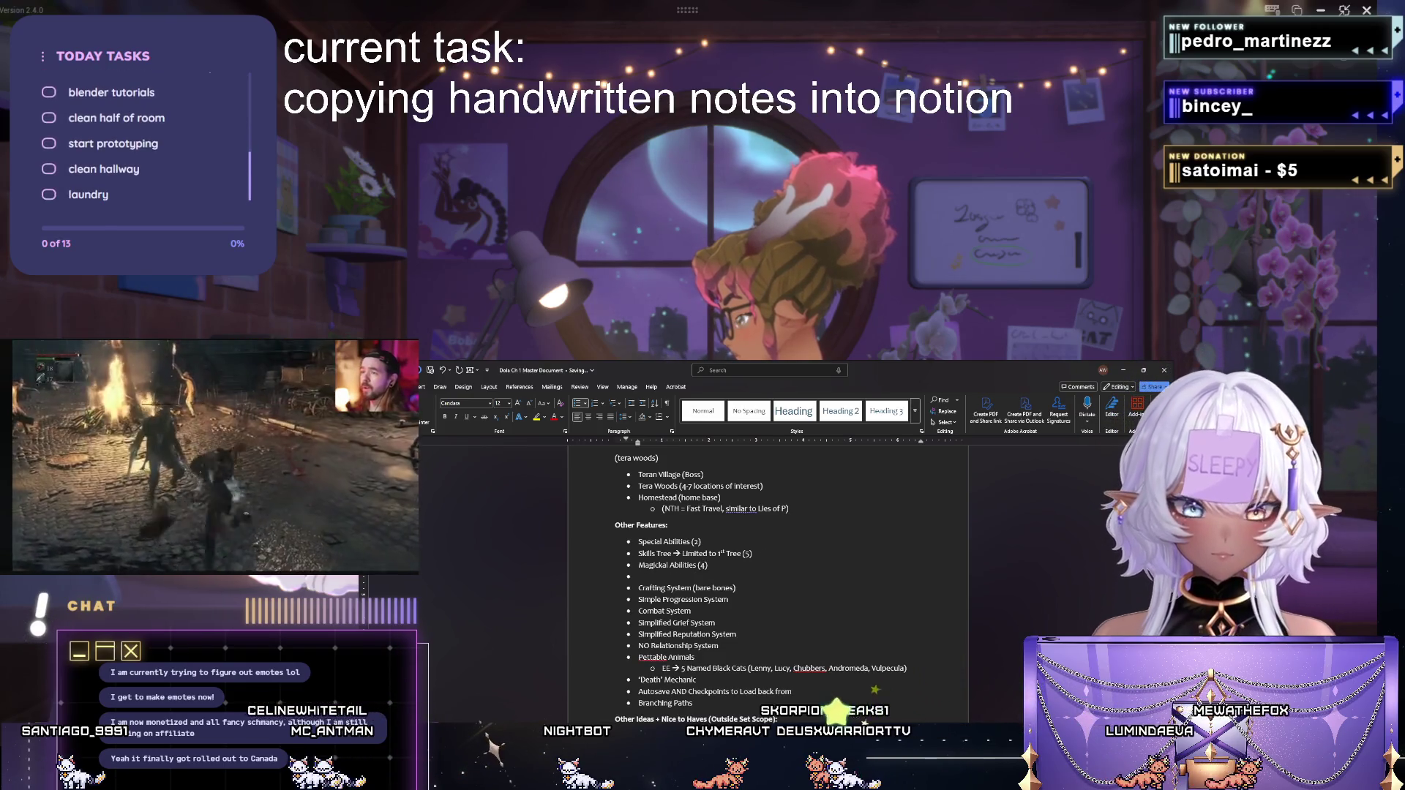
text(Journal Syste)
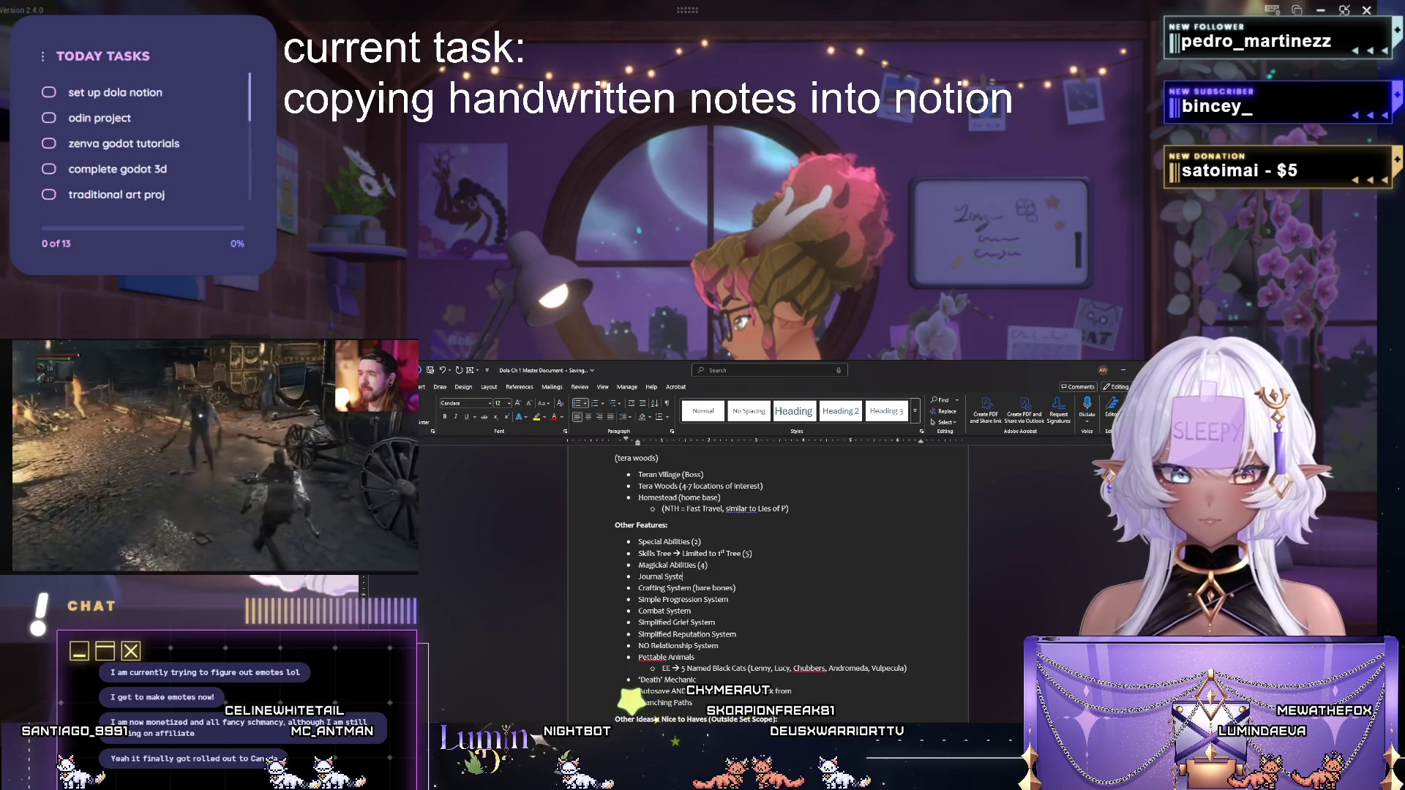
text(m)
Give Journal System sub-bullets: Recipes, Items Discovered/Collected, People Met, and a story-summary line with '– both'.
key(Return)
key(Tab)
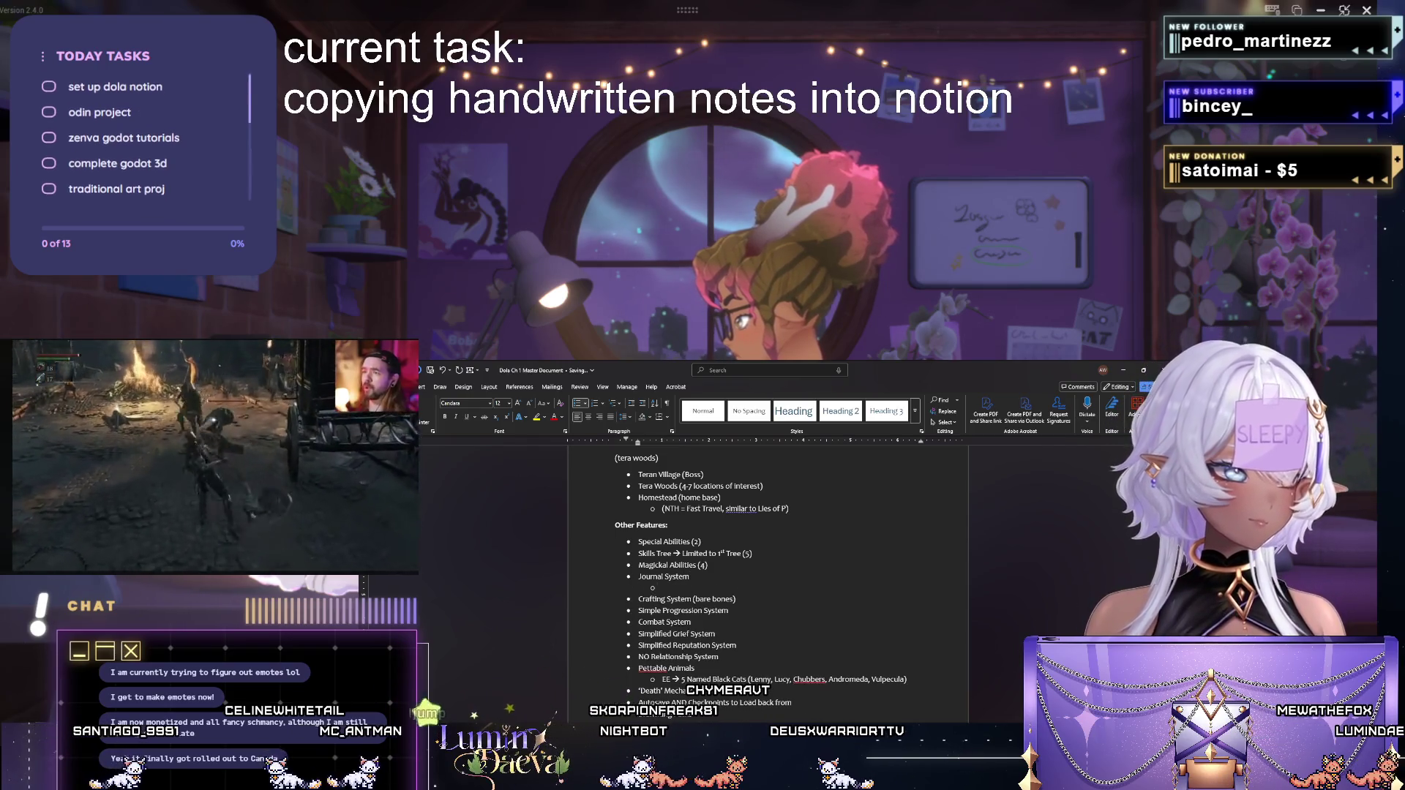
text(Recul)
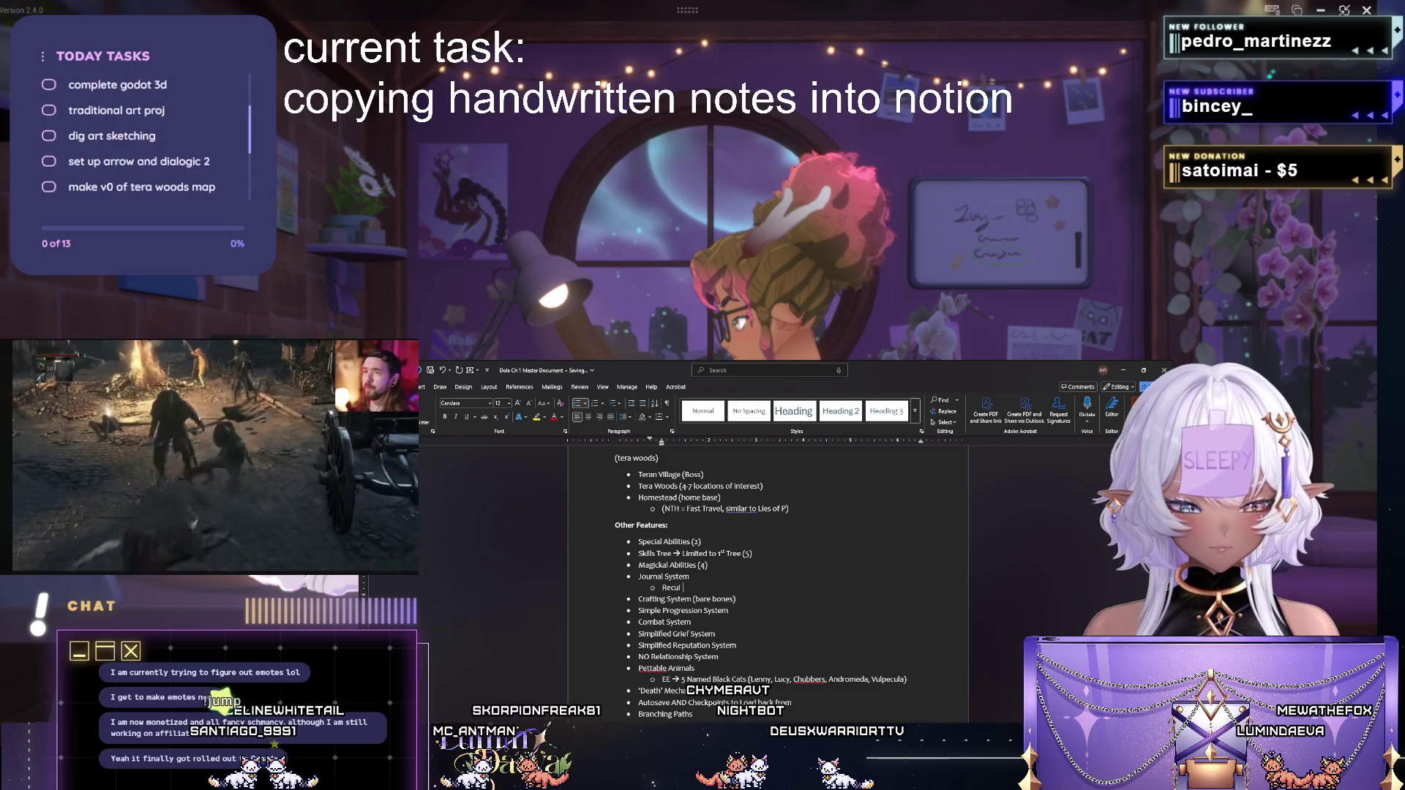
key(BackSpace)
key(BackSpace)
text(ipes)
key(Return)
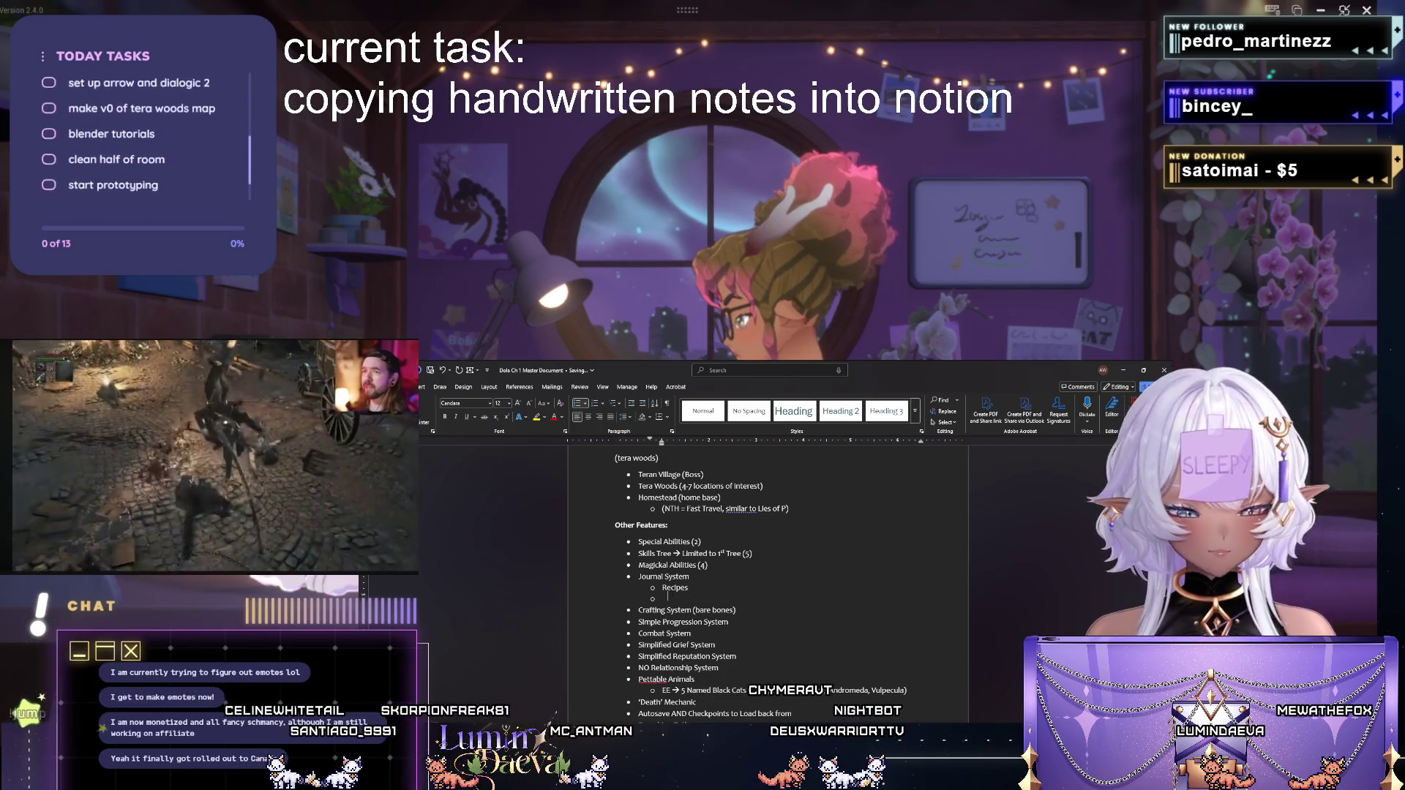
text(Items Disc)
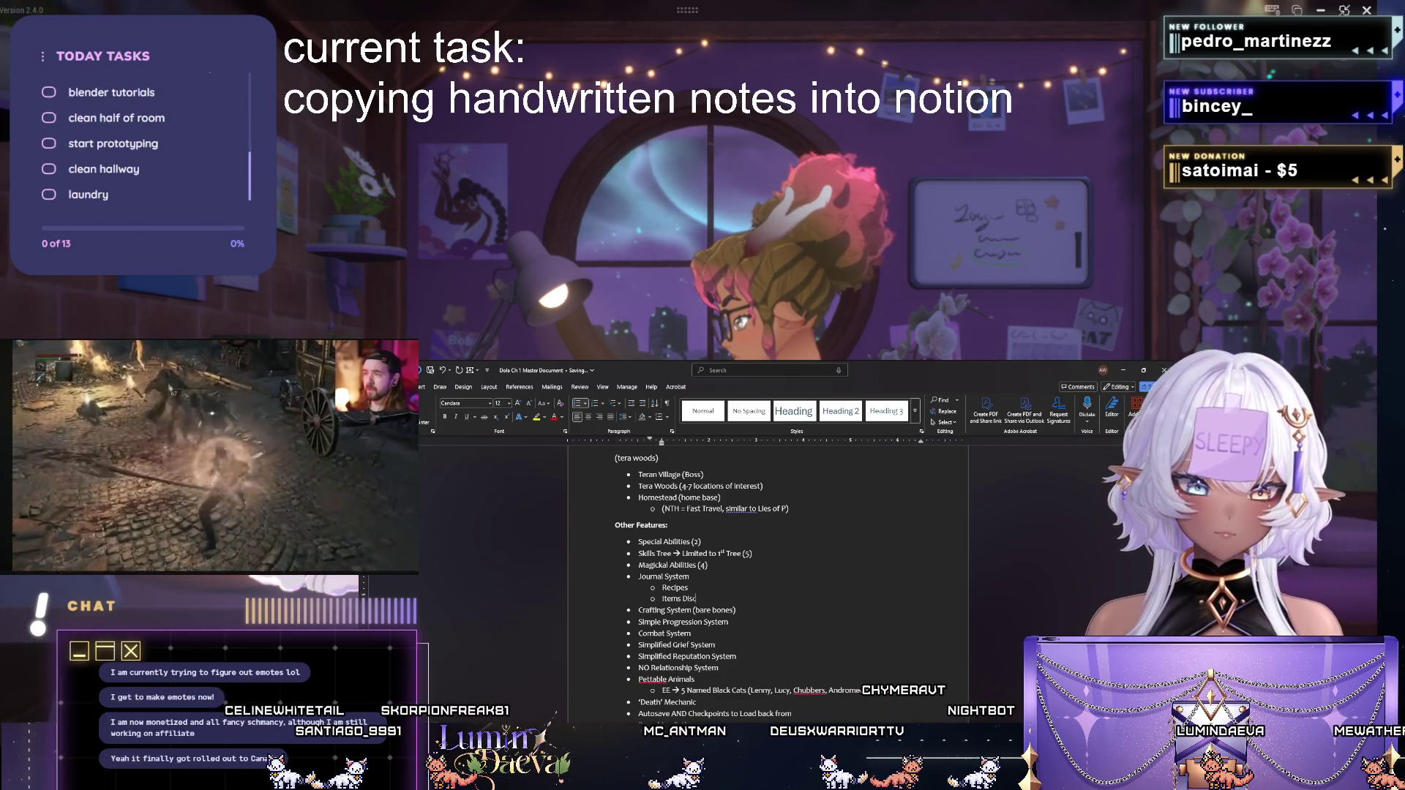
text(overed/Coll)
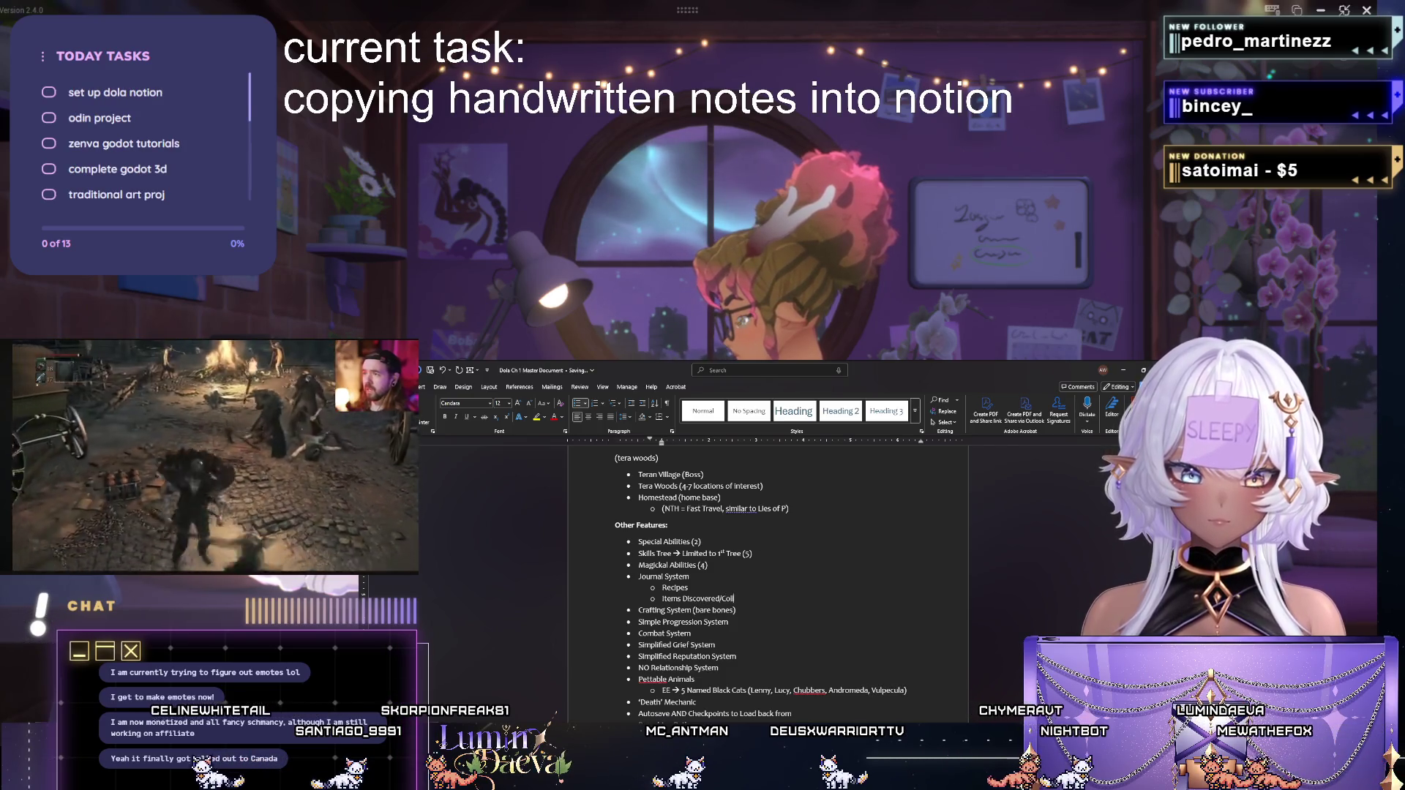
text(ected)
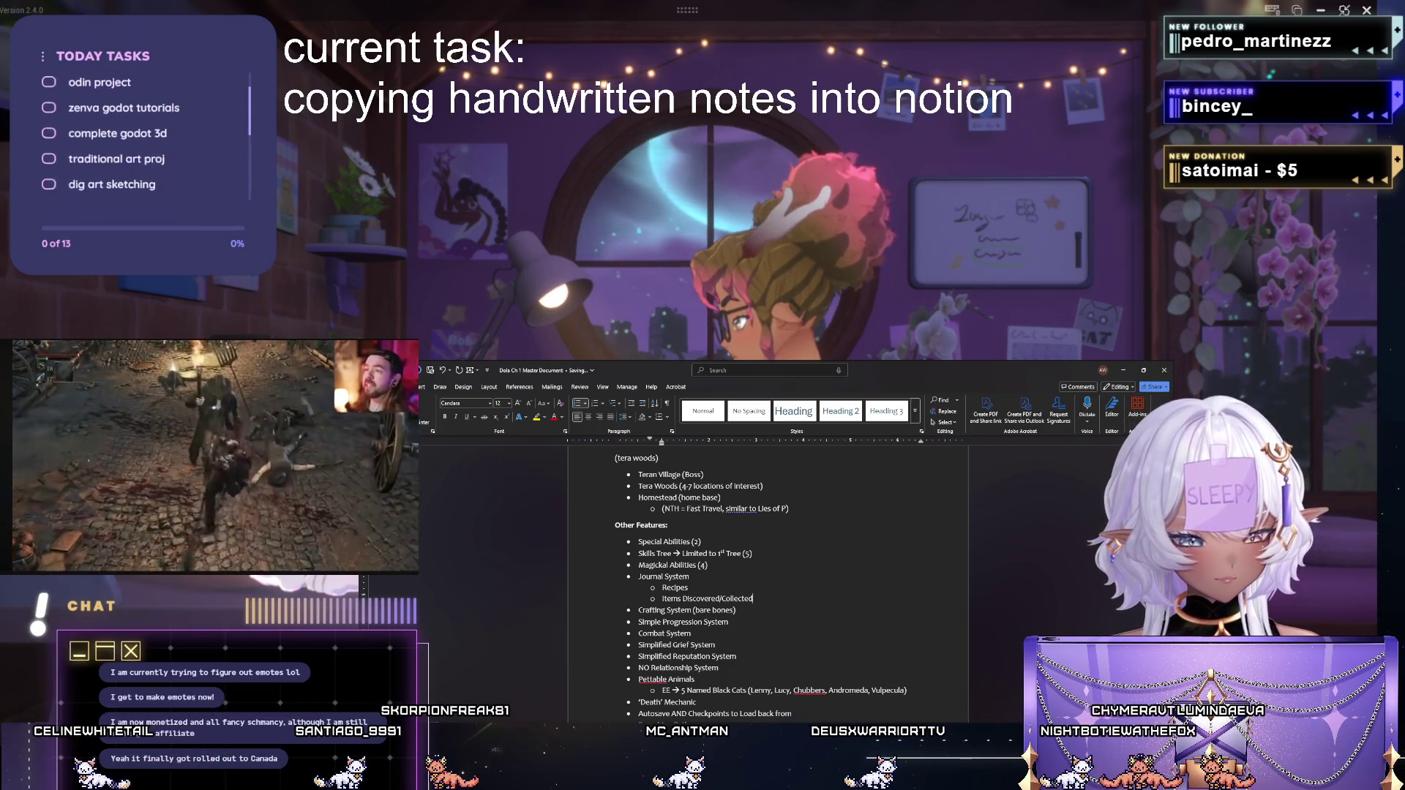
key(Return)
text(People Me)
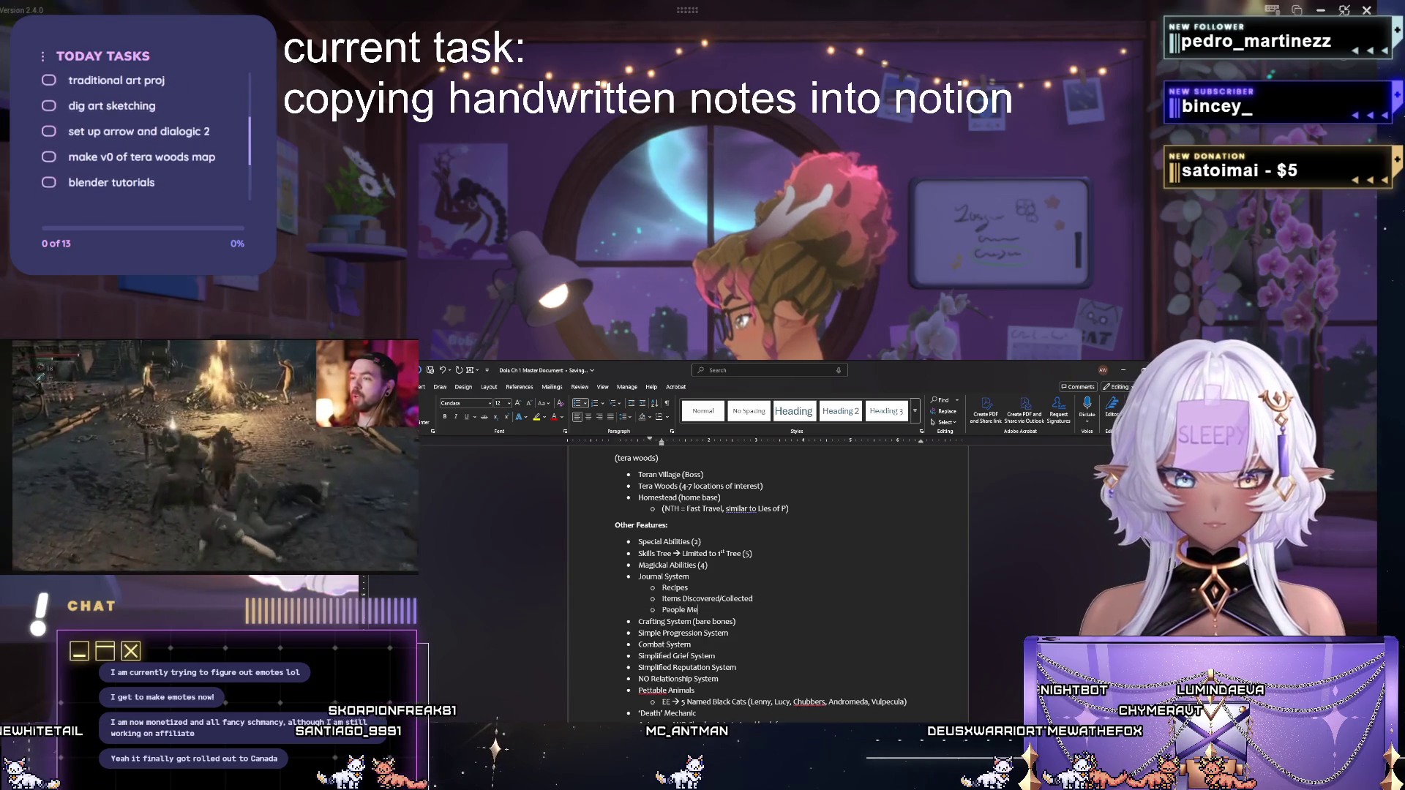
text(t)
key(Return)
text('The Story S)
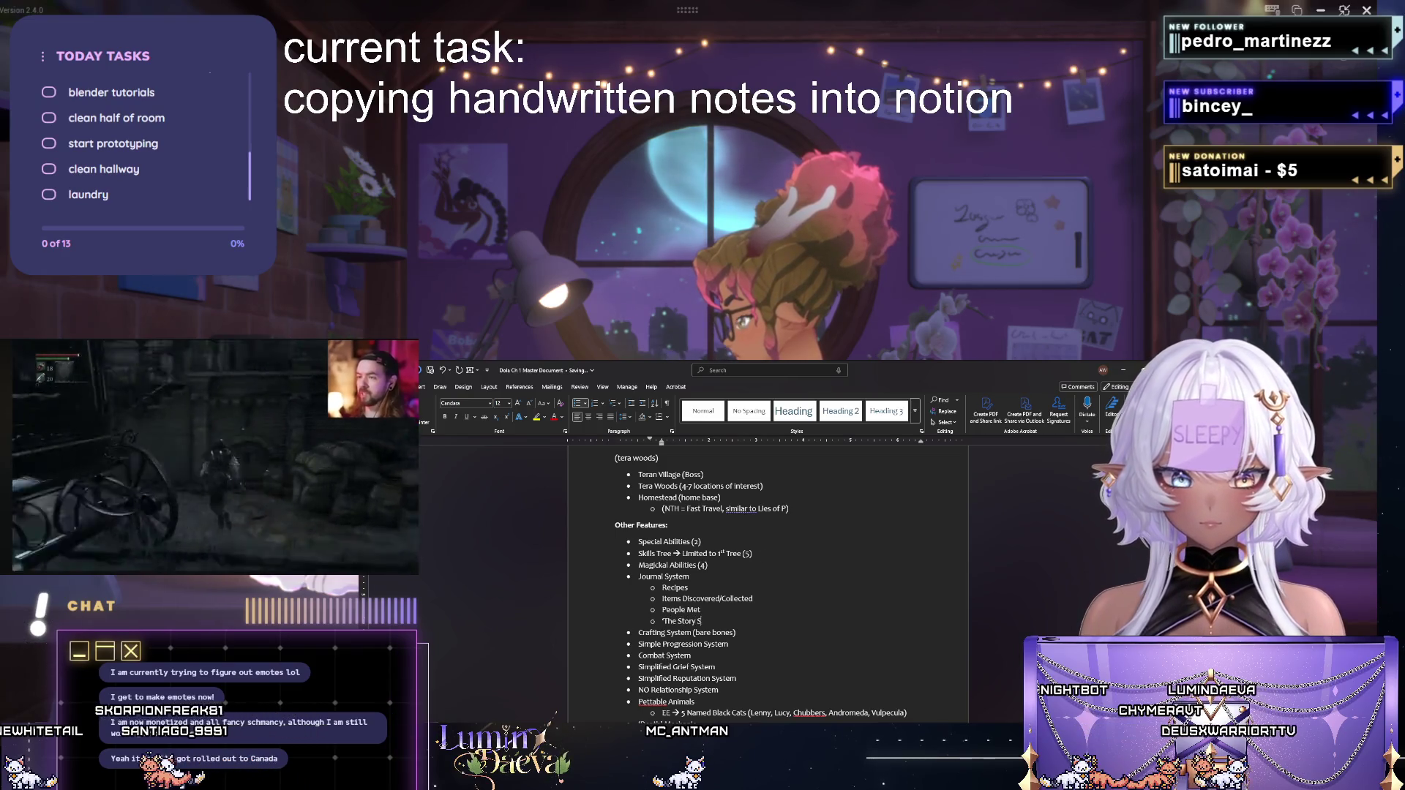
text(o Far…' &)
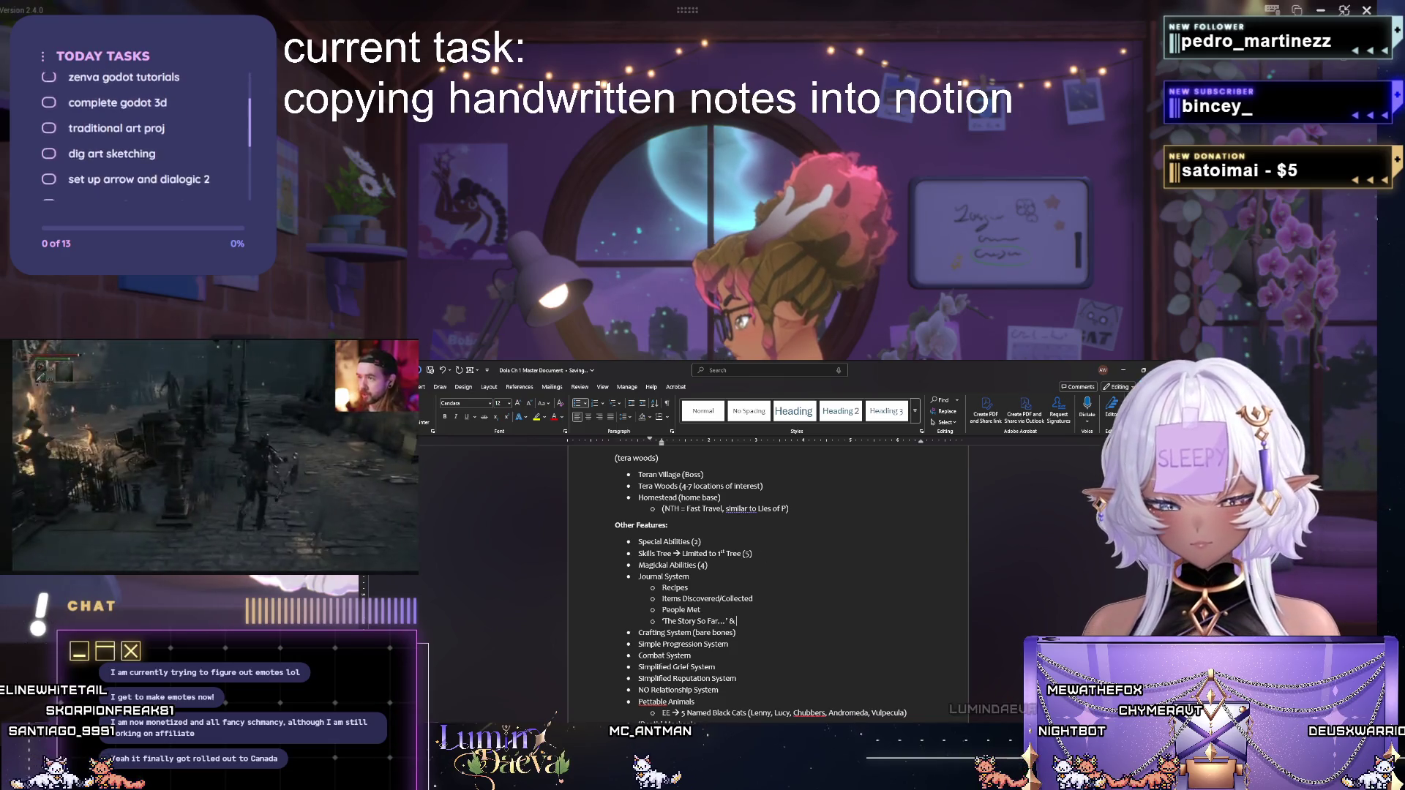
text( Missions)
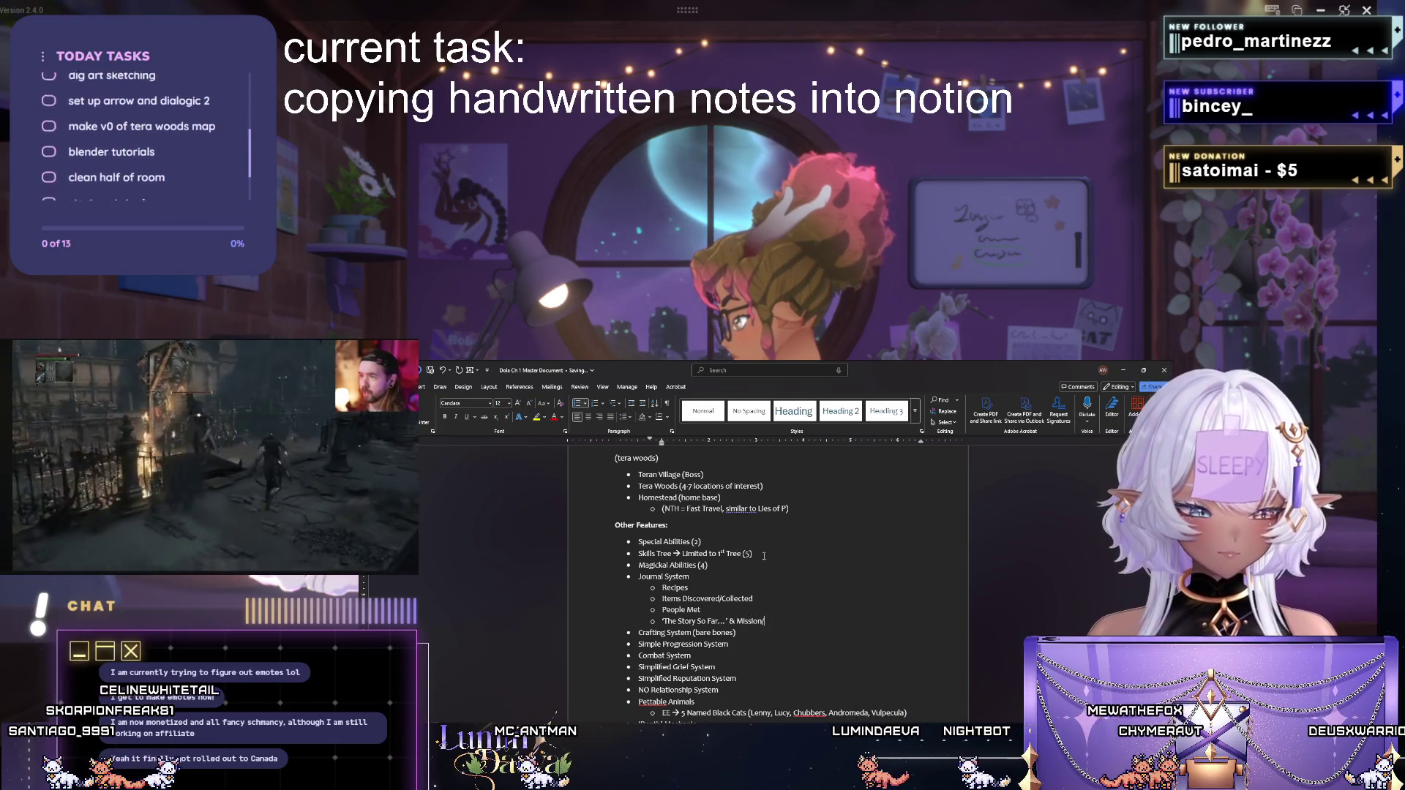
text(/Quest Summaries)
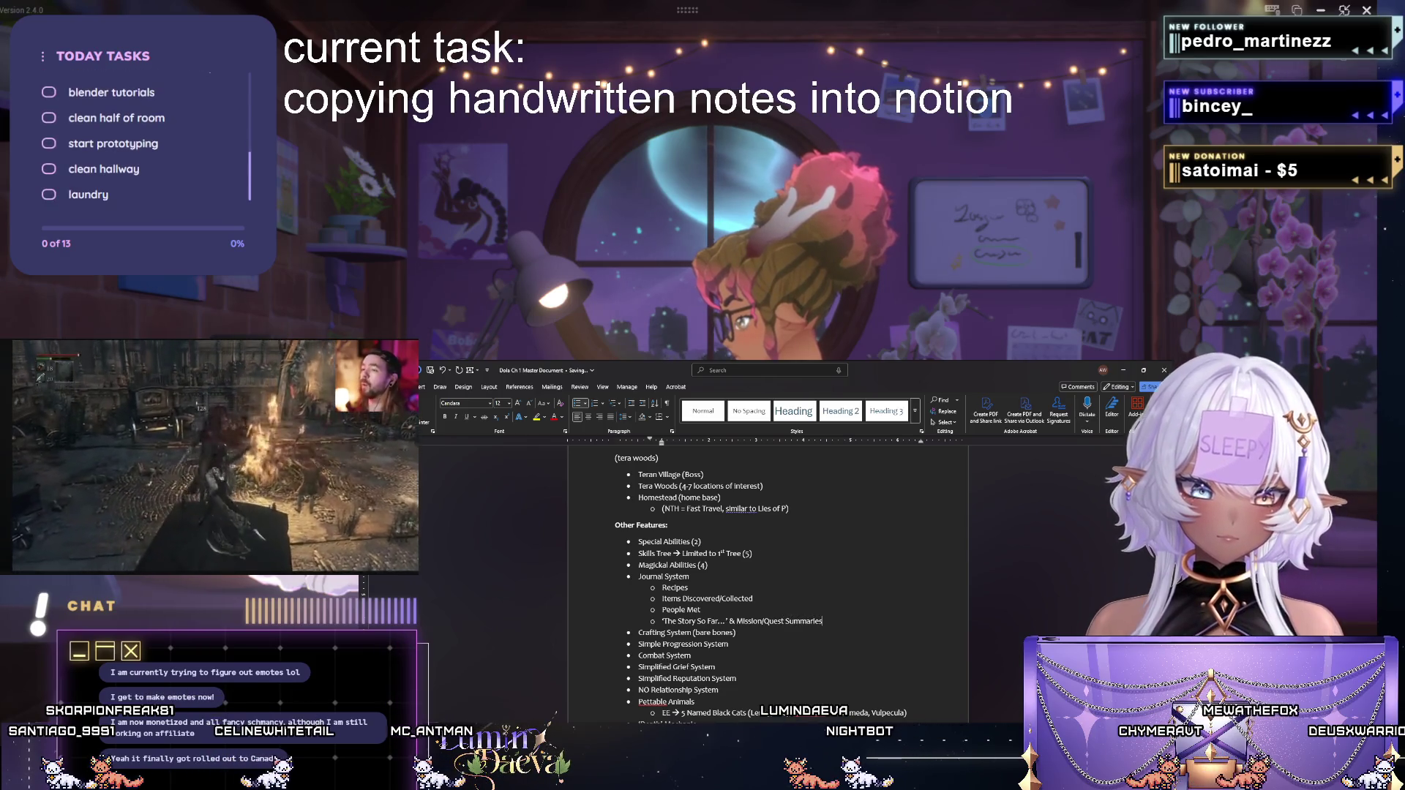
text( when)
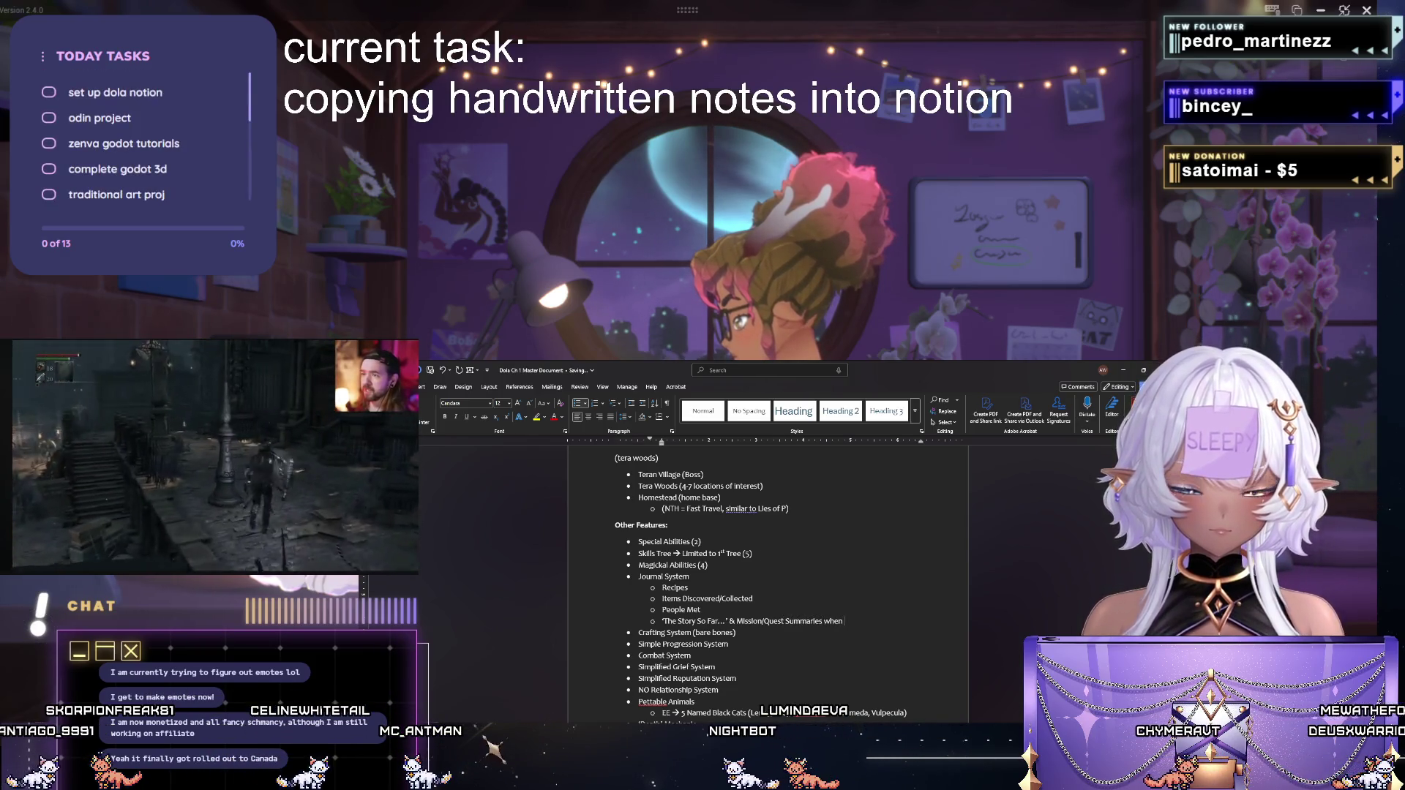
text( completed and)
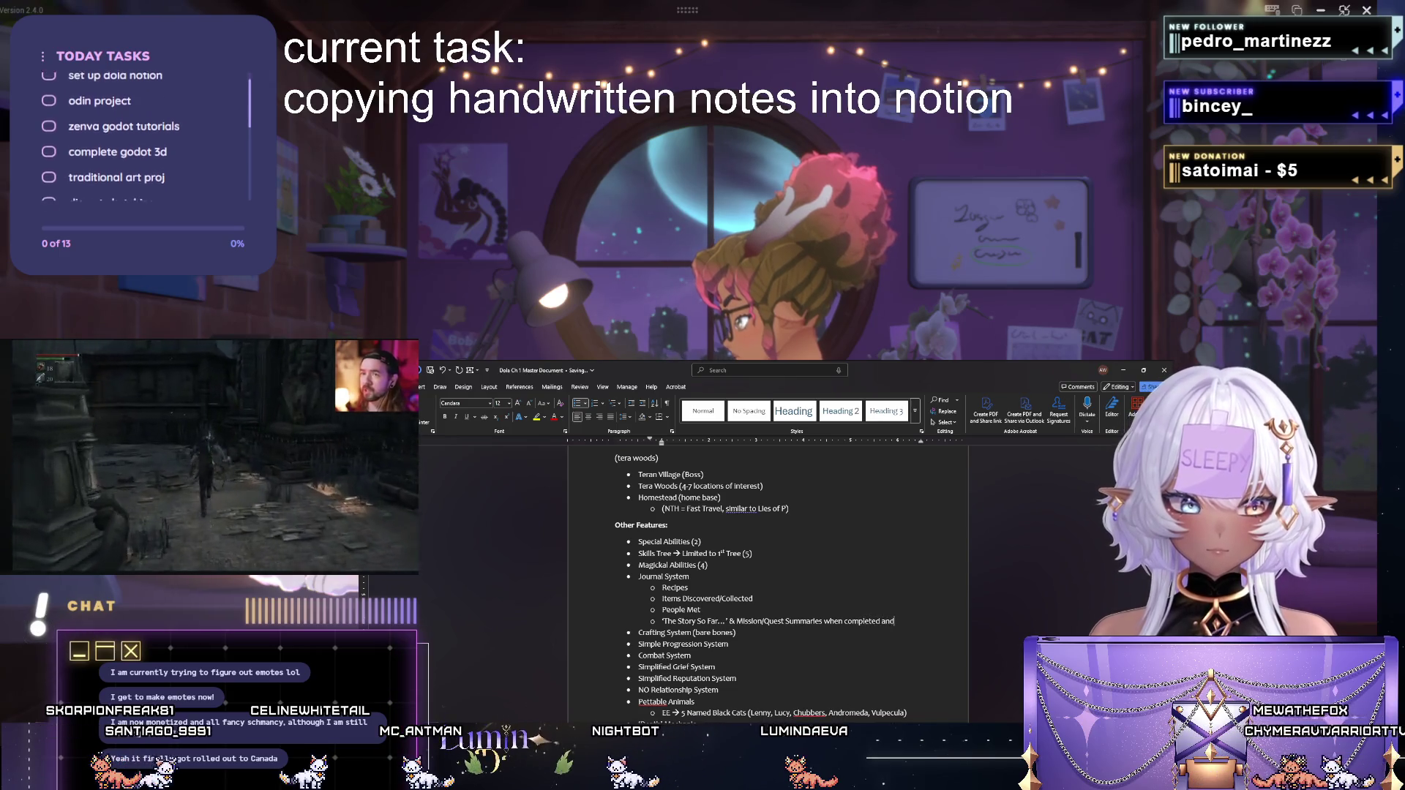
text(progress)
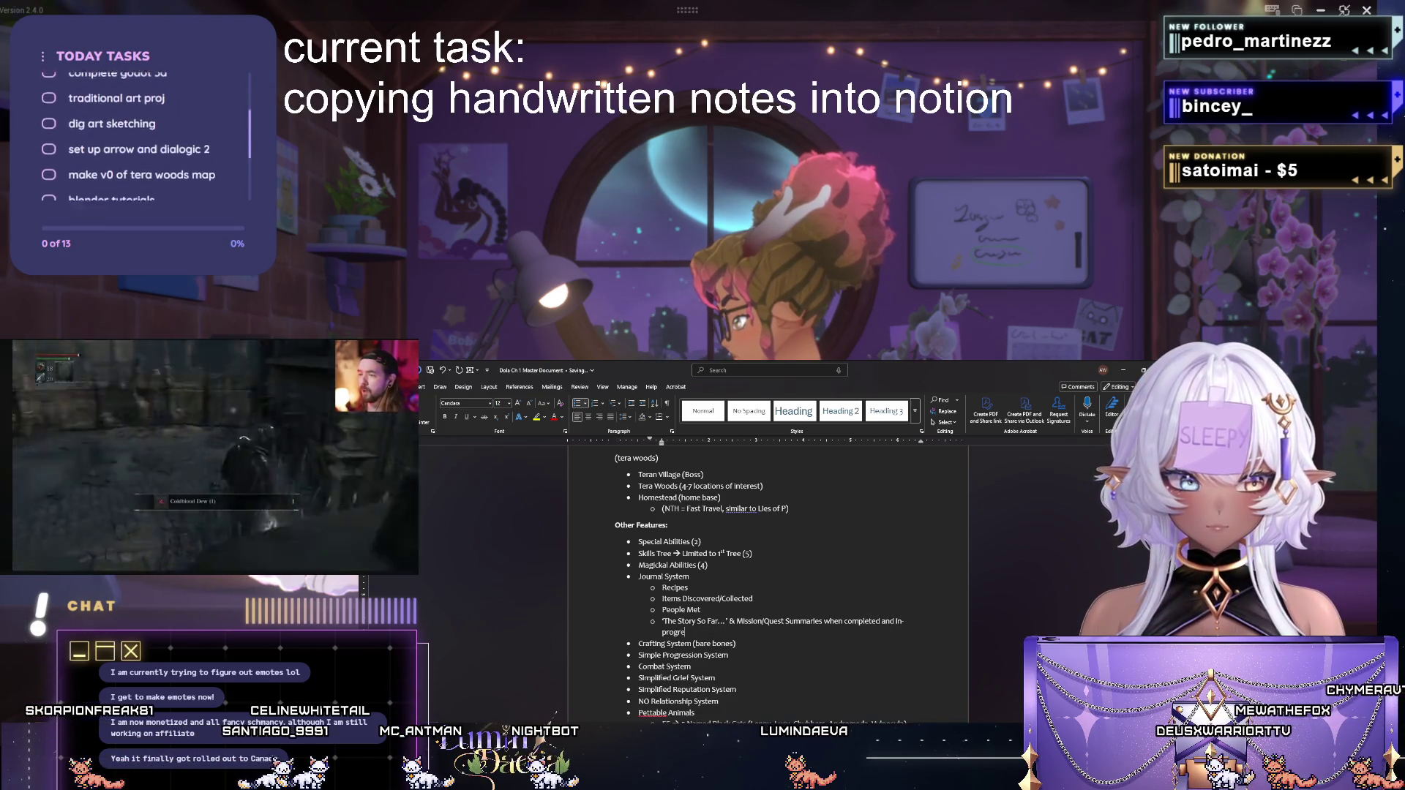
double_click(832, 622)
text(- both)
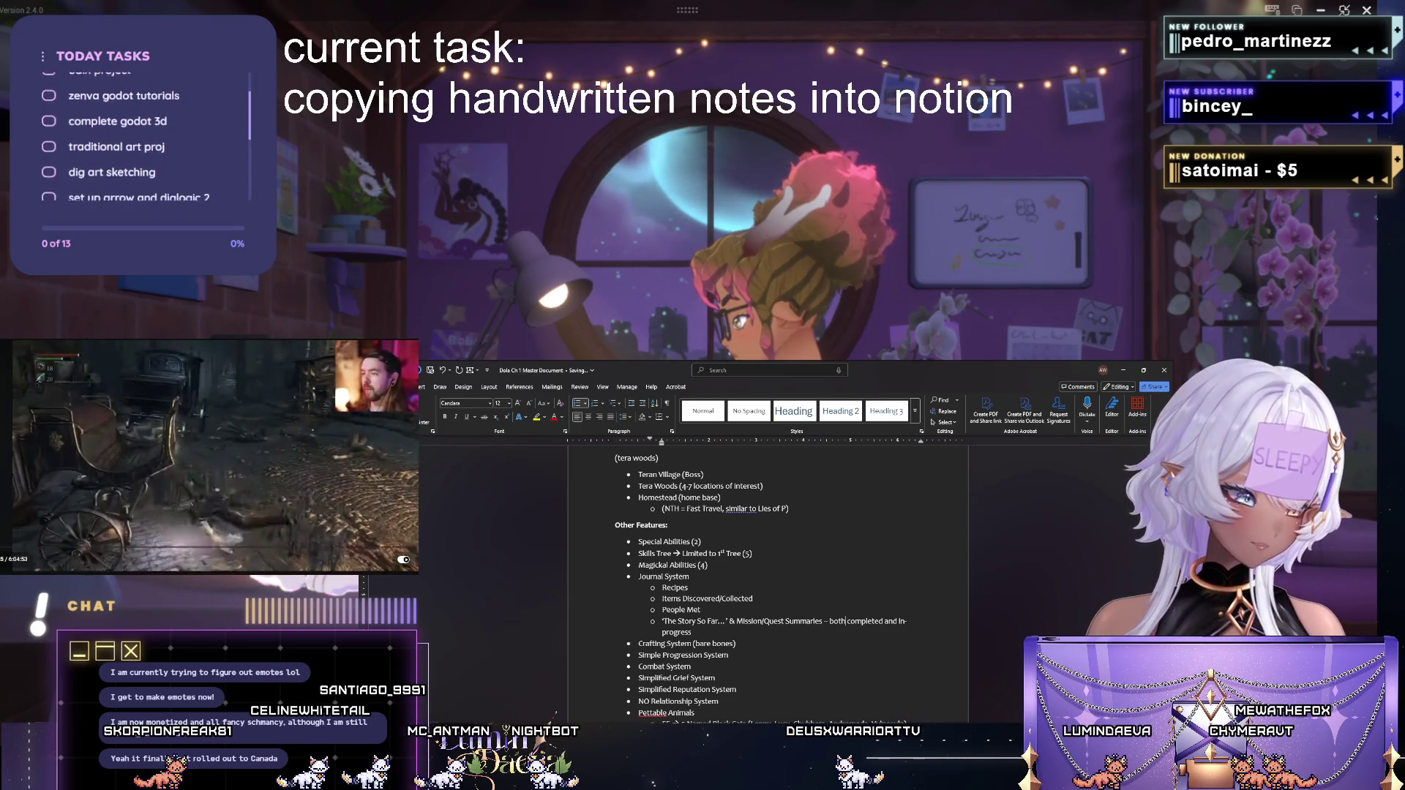
scroll(210, 457, down, 5)
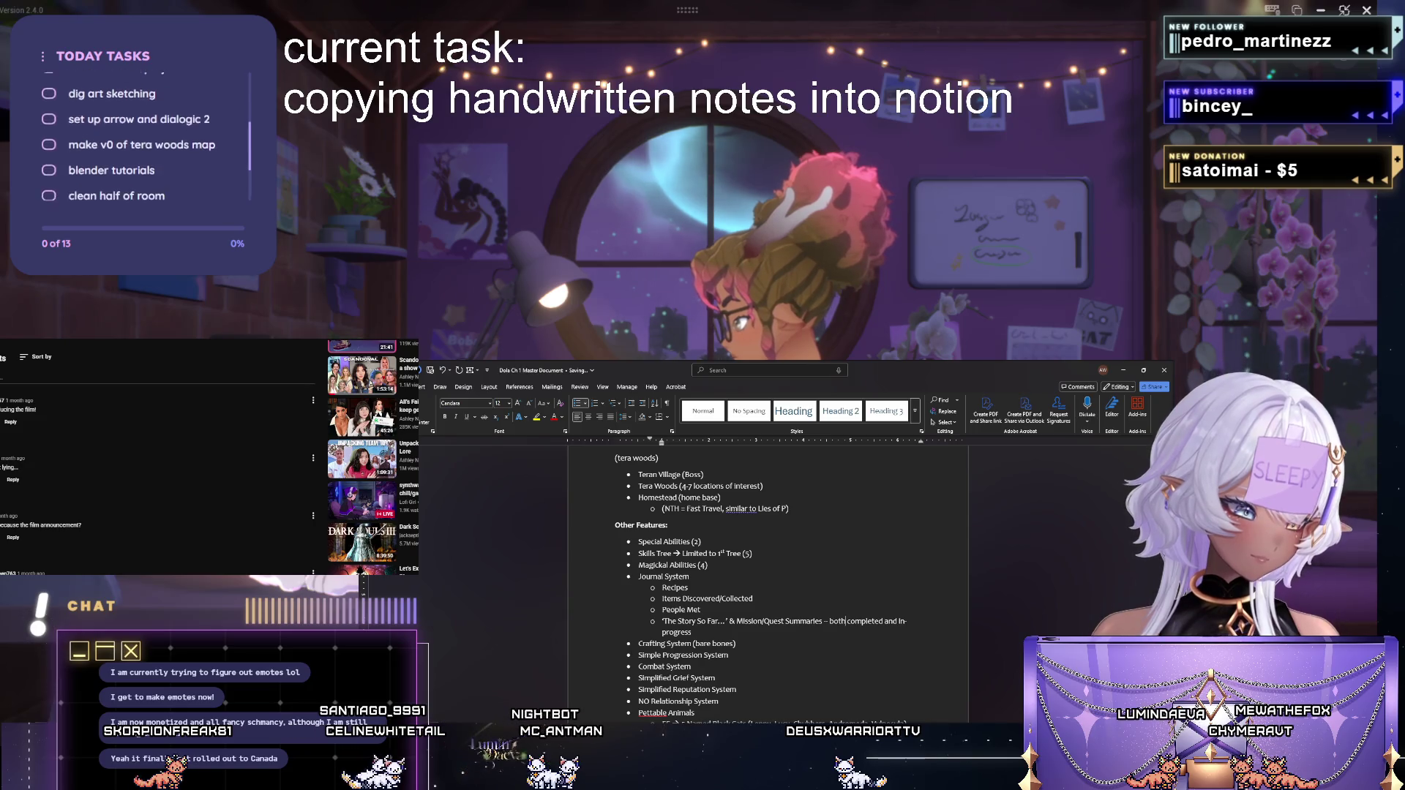
scroll(212, 455, up, 5)
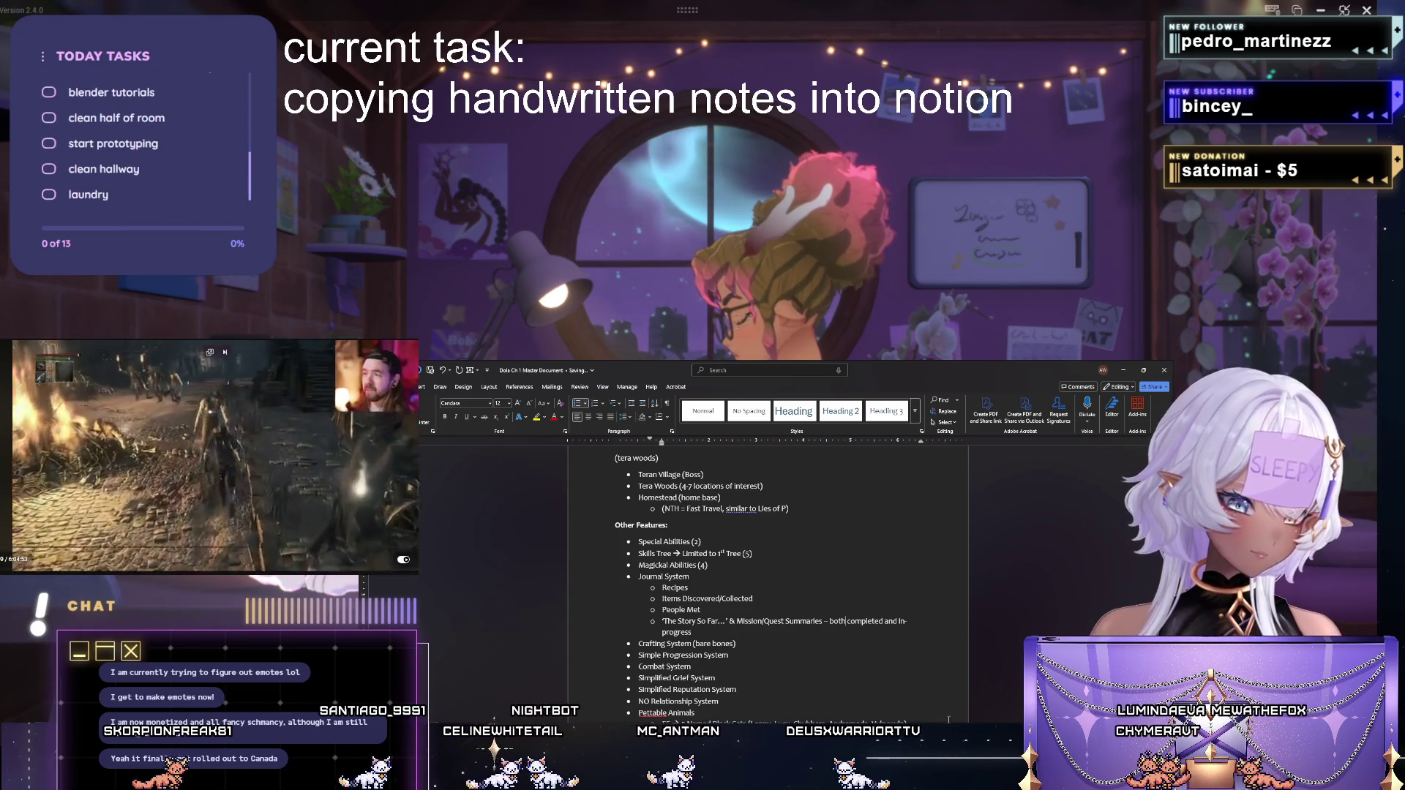
scroll(776, 659, down, 2)
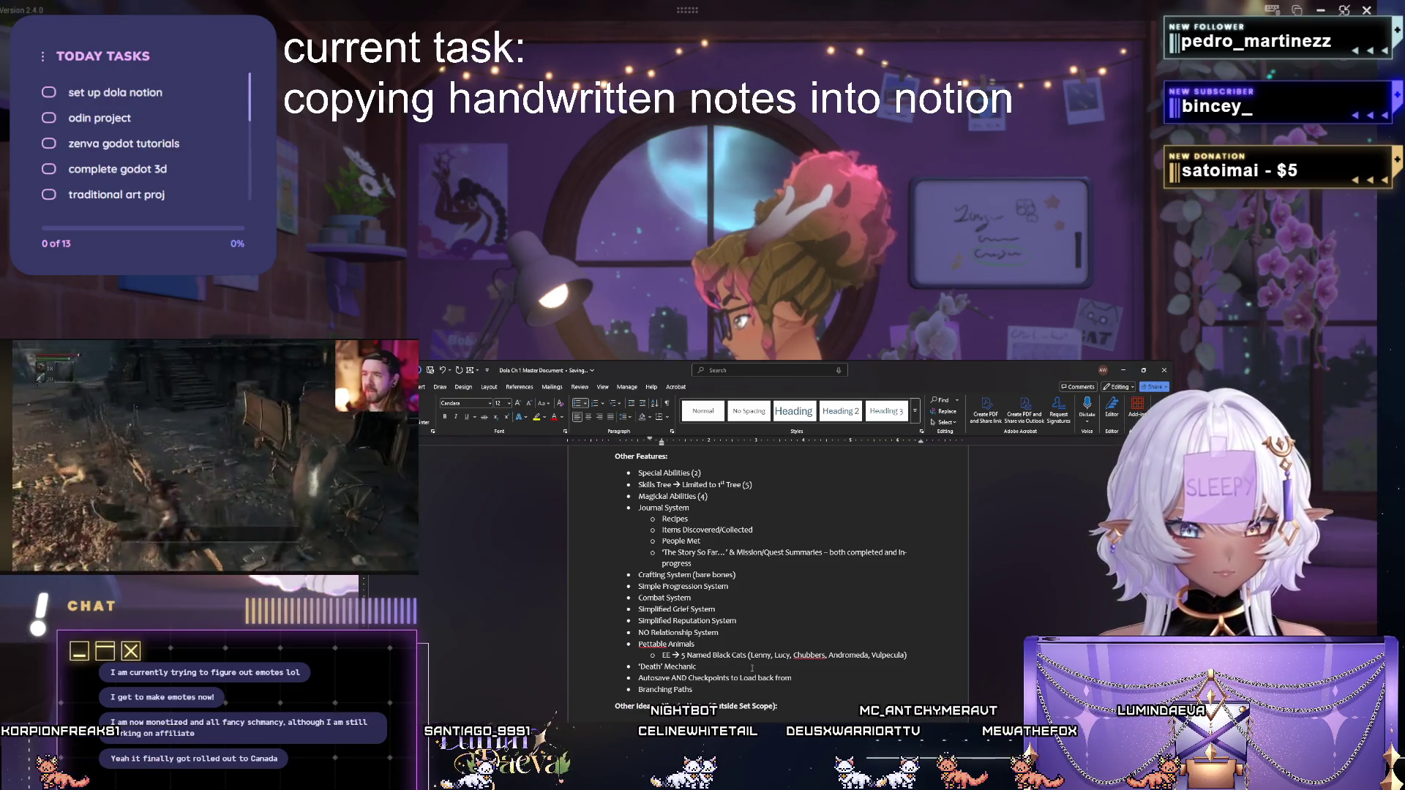
scroll(753, 666, up, 1)
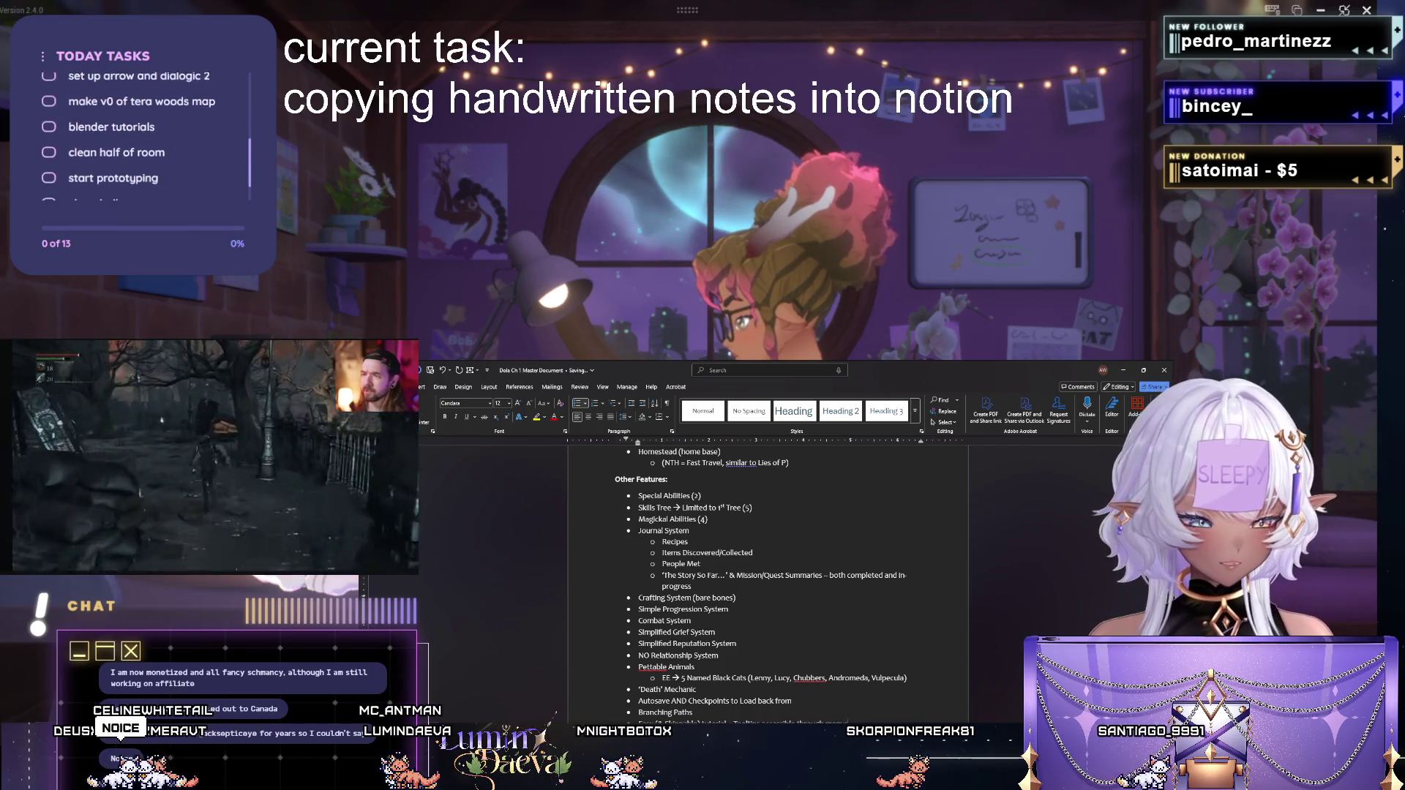
scroll(769, 571, down, 2)
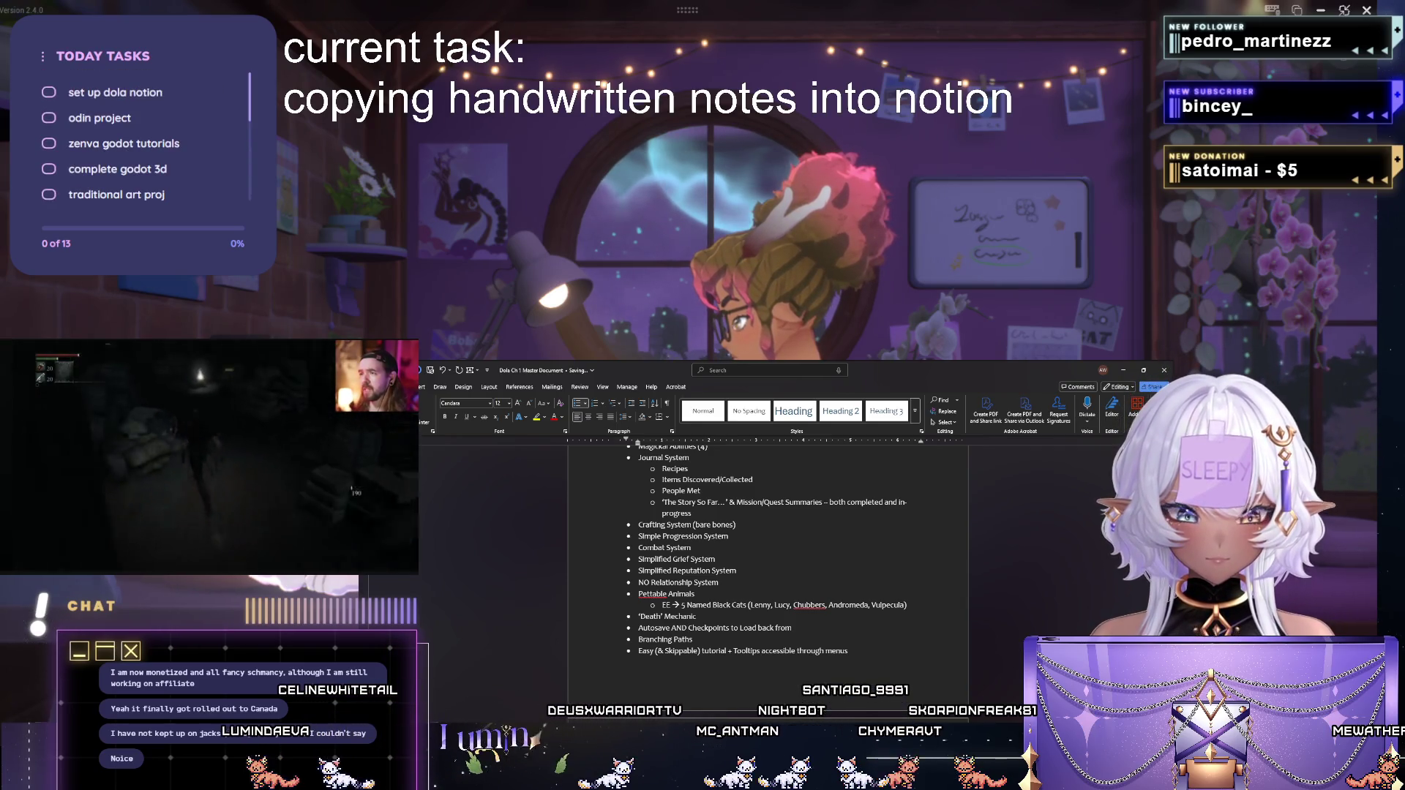
scroll(769, 549, down, 1)
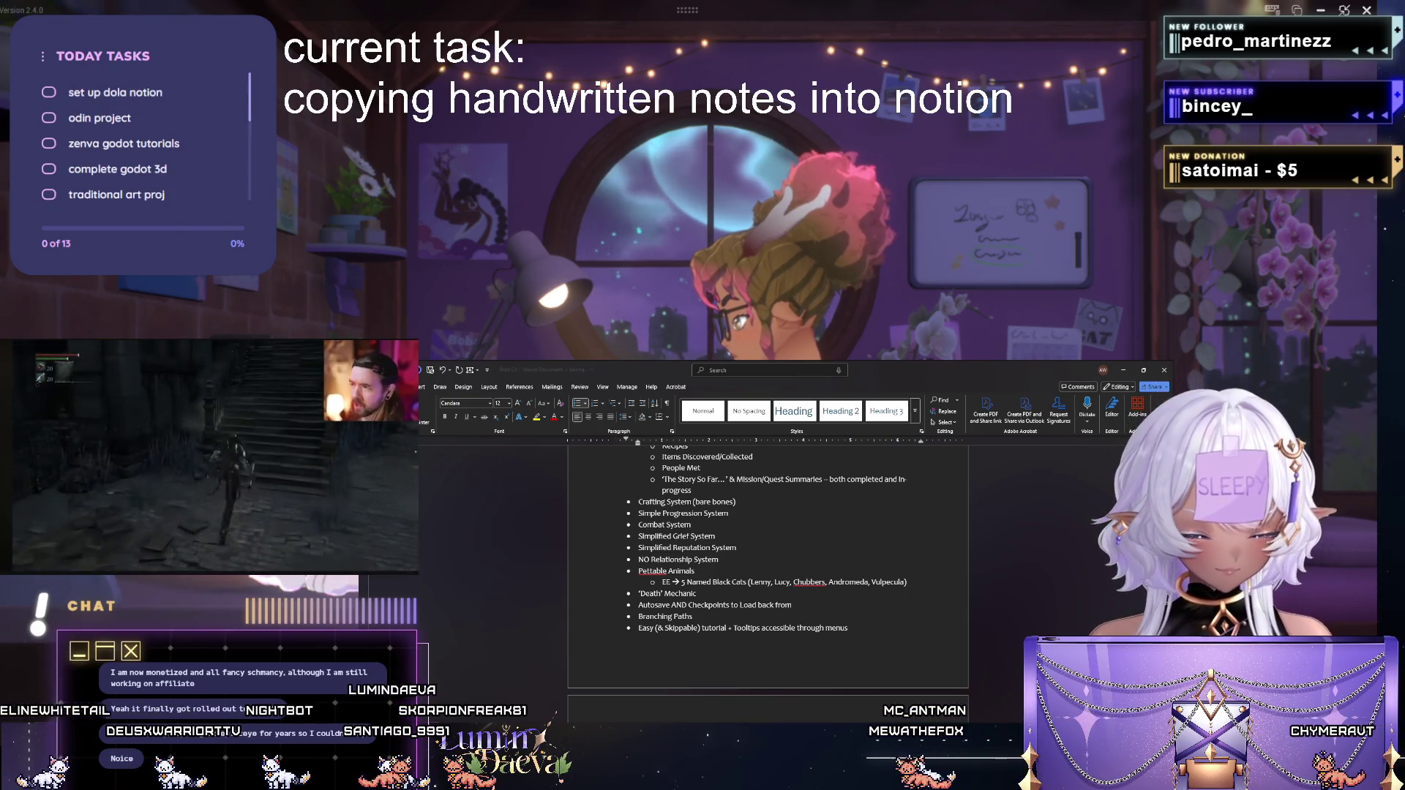
scroll(768, 549, down, 1)
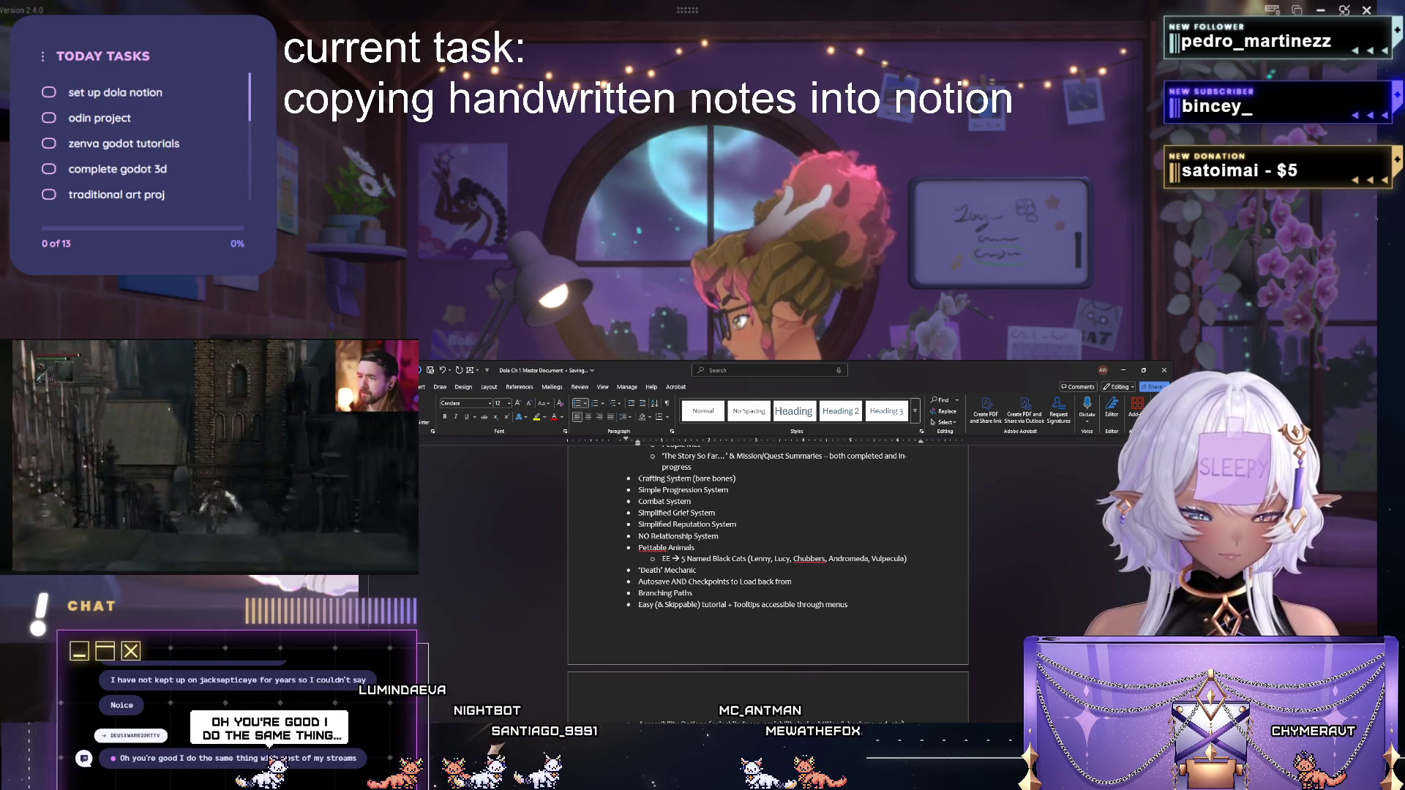
scroll(768, 549, down, 1)
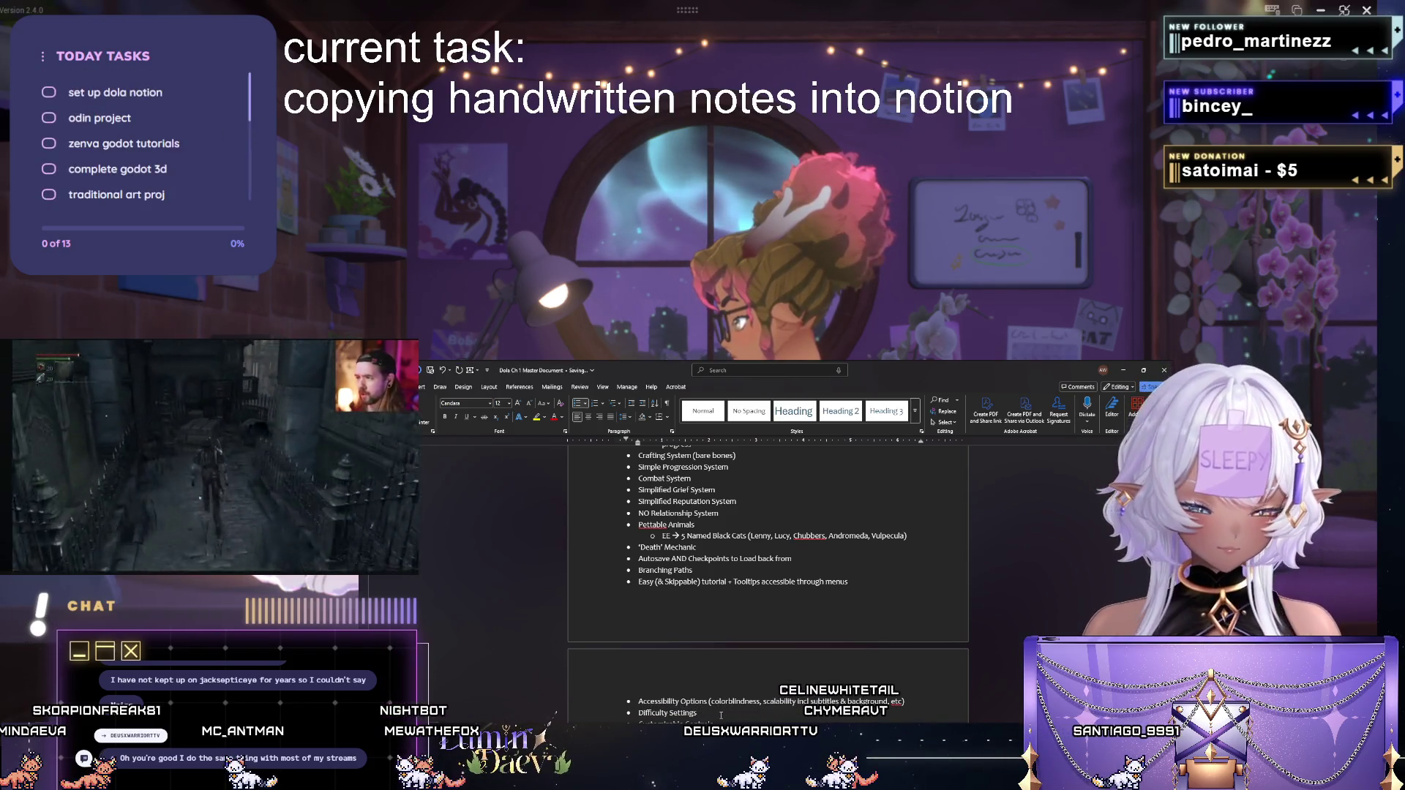
scroll(769, 517, down, 1)
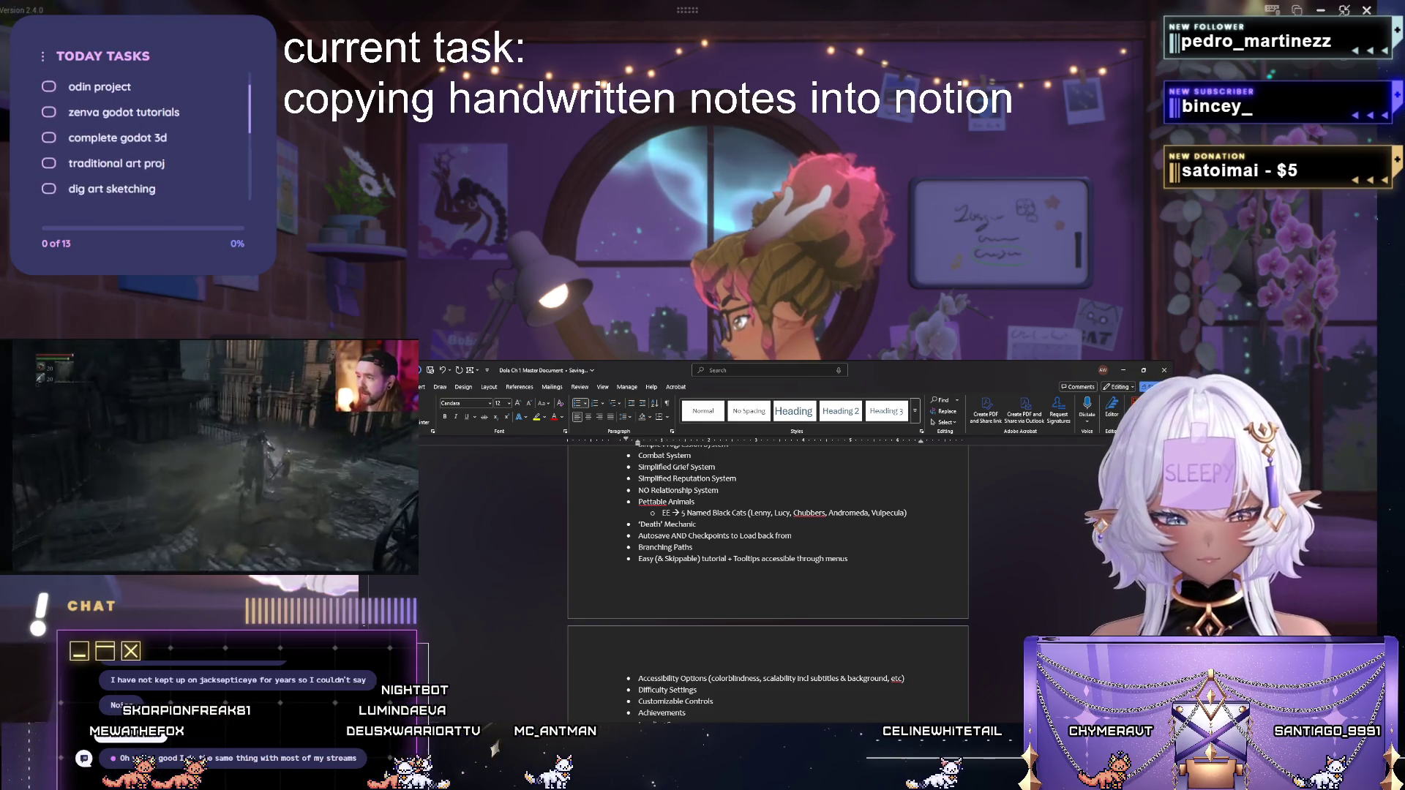
scroll(769, 582, down, 1)
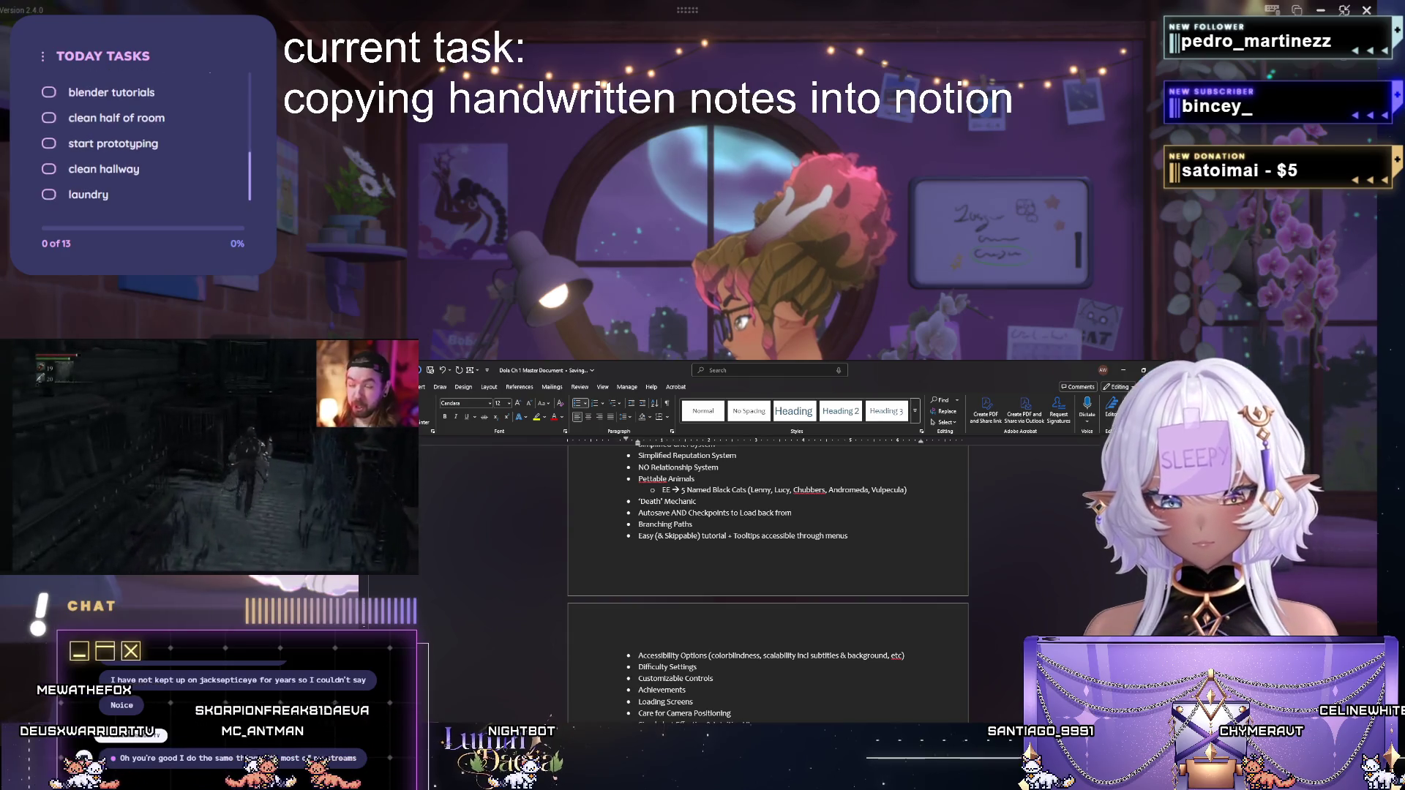
scroll(683, 658, down, 2)
scroll(683, 659, down, 2)
scroll(683, 658, down, 2)
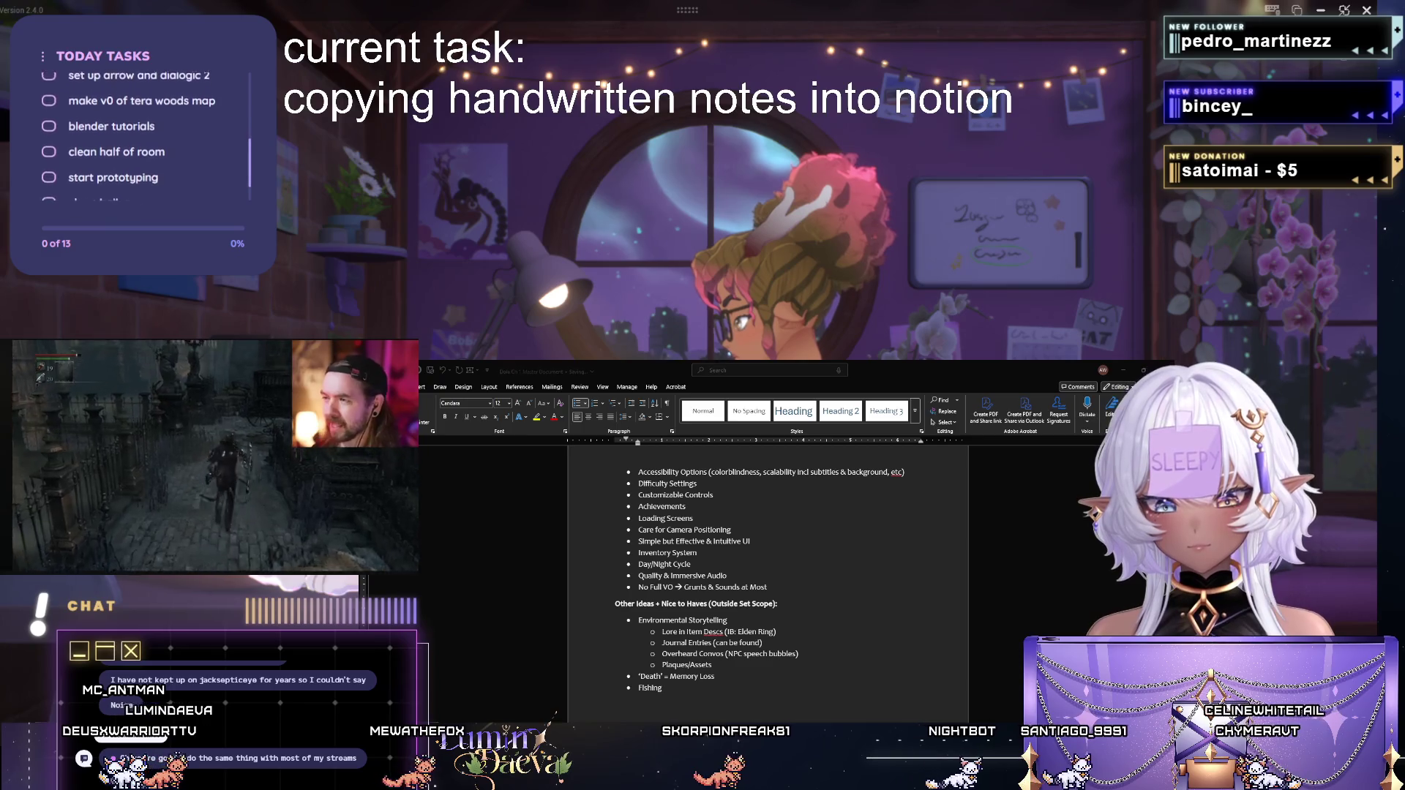
key(alt+Tab)
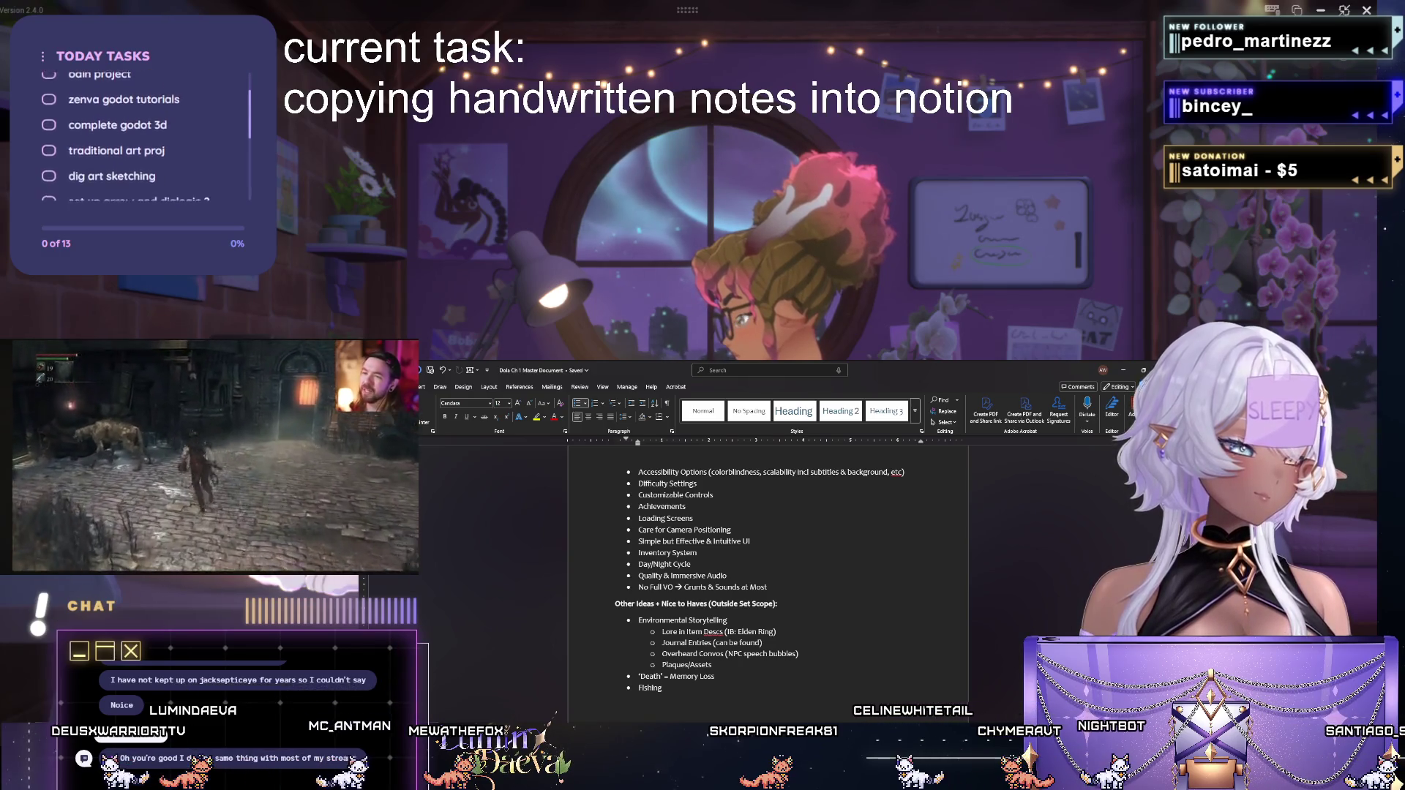
key(alt+Tab)
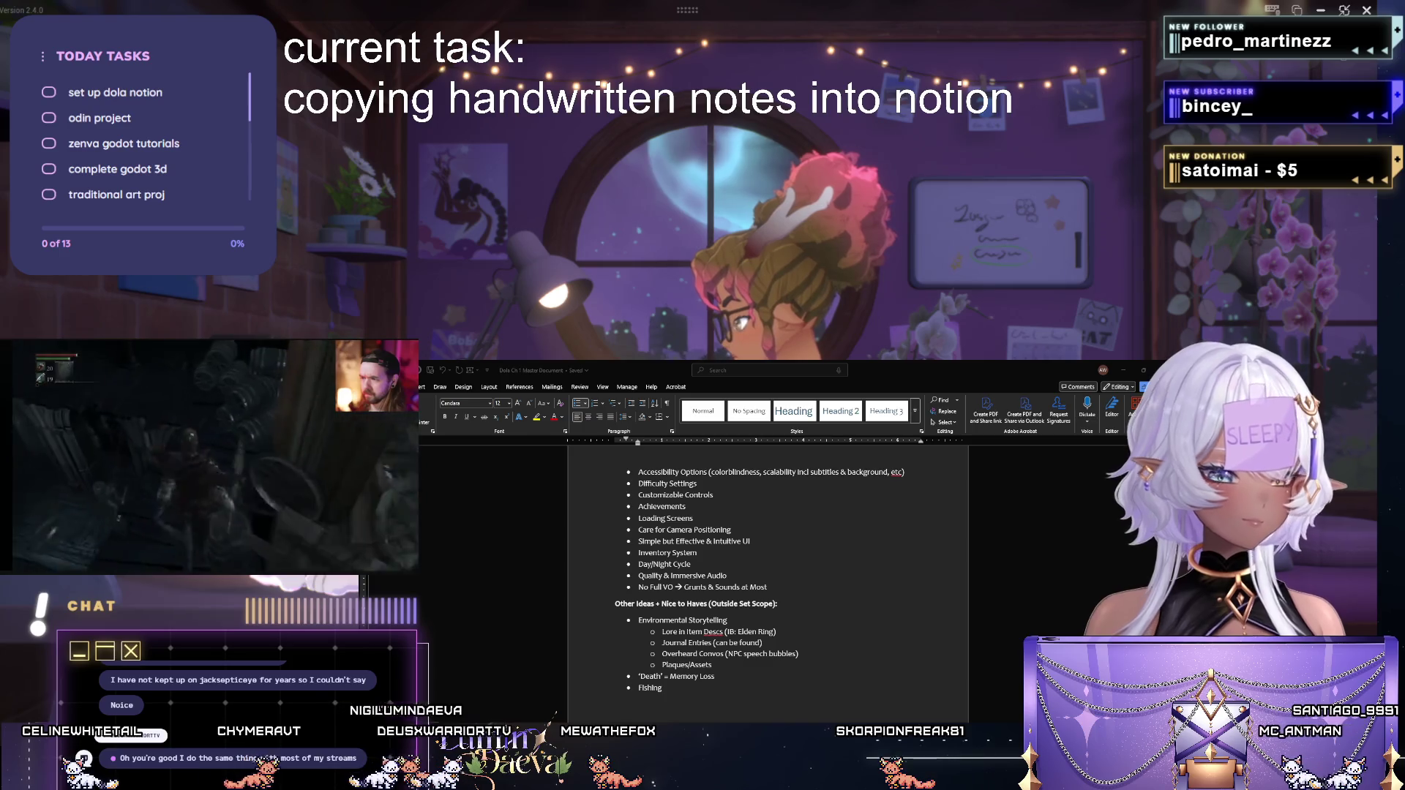
Add Calendar System and Clock System bullets after Fishing in the Other Ideas list.
click(720, 680)
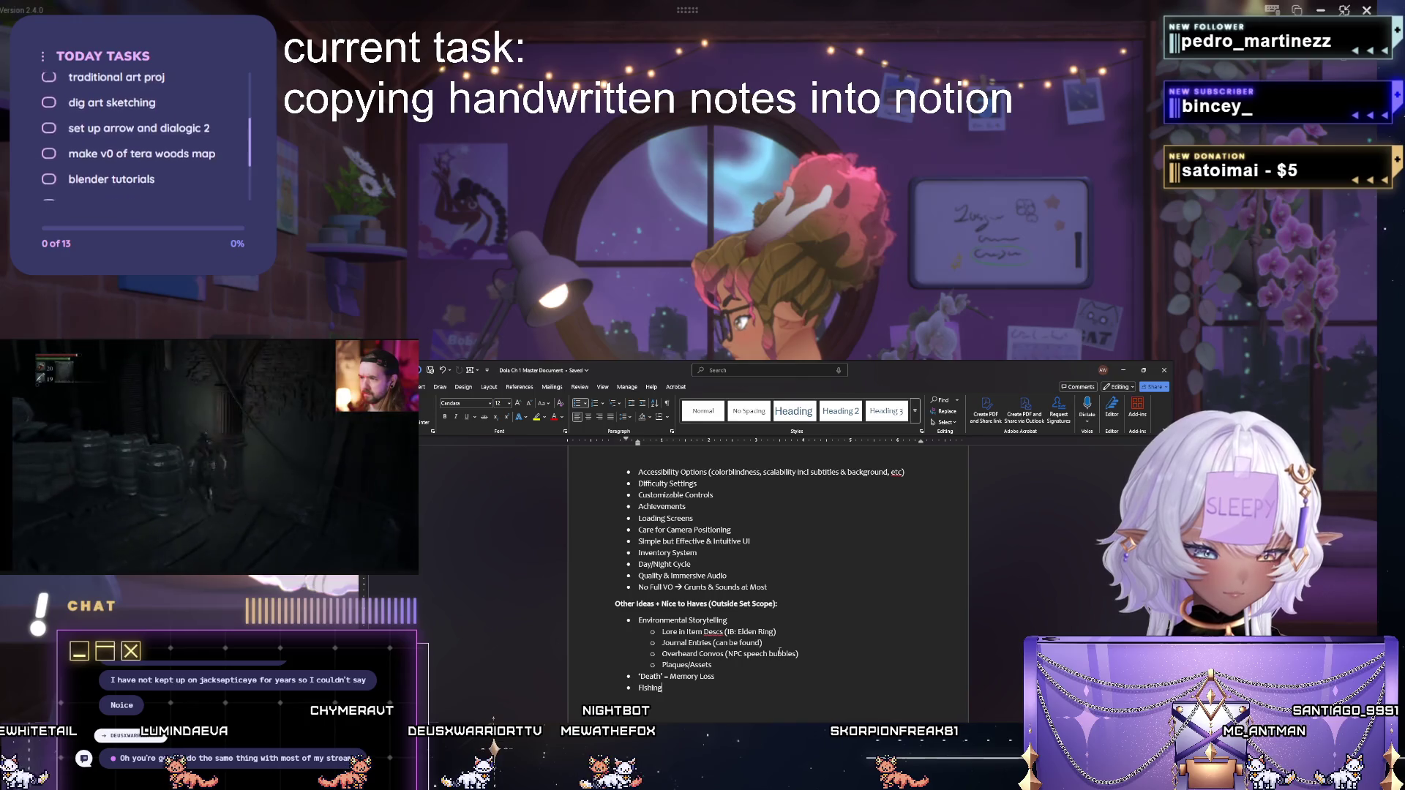
scroll(731, 652, down, 1)
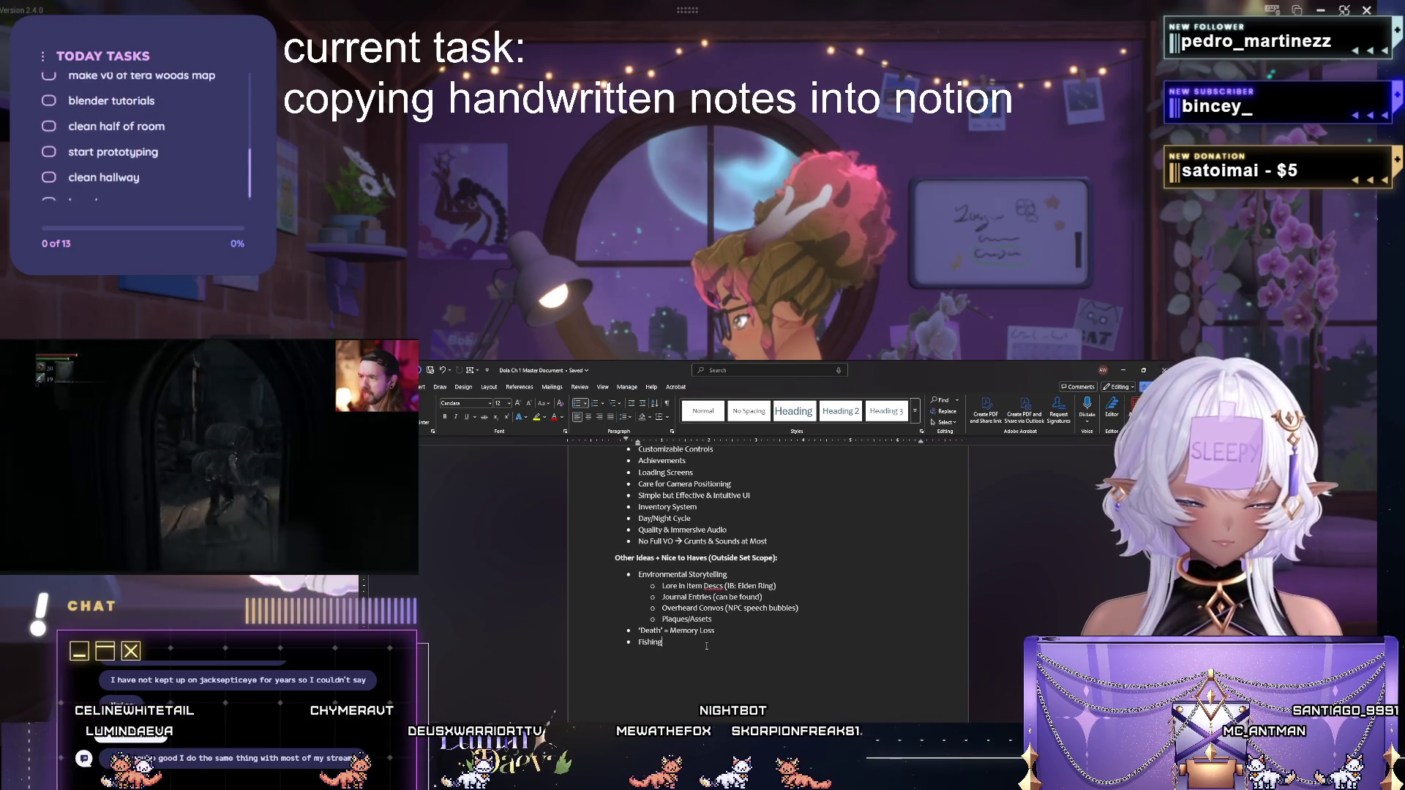
key(Return)
text(Cale)
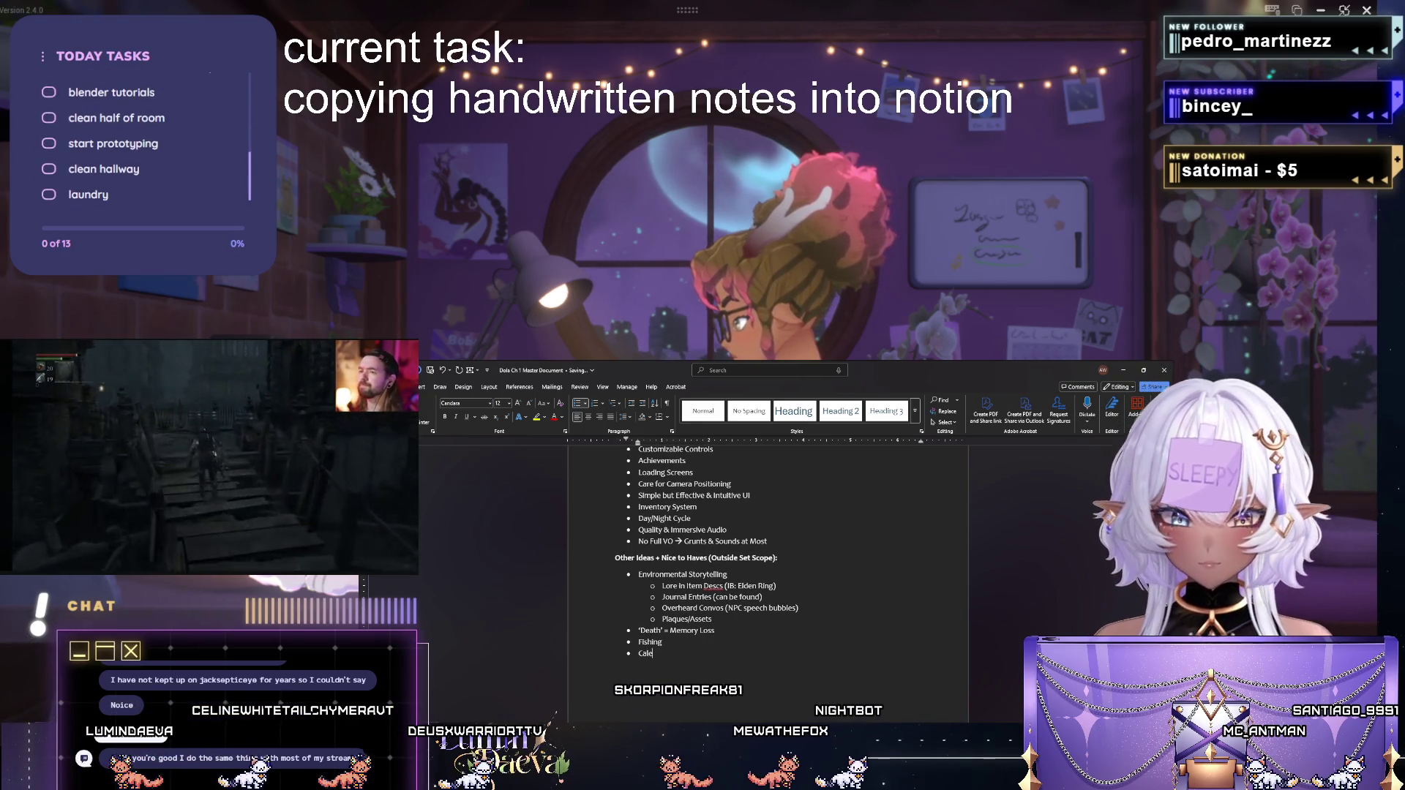
text(ndar System)
key(Return)
text(T)
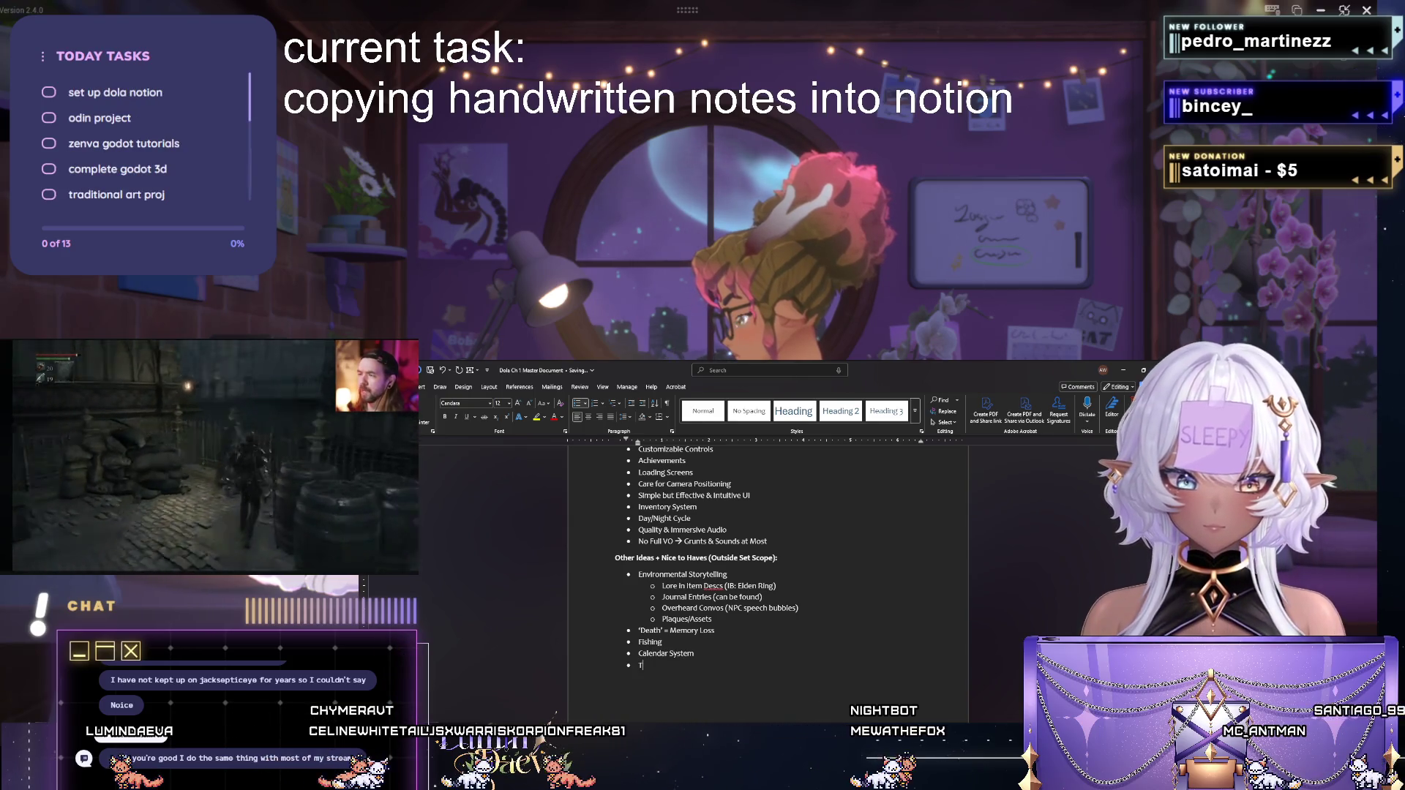
key(BackSpace)
text(Clock System)
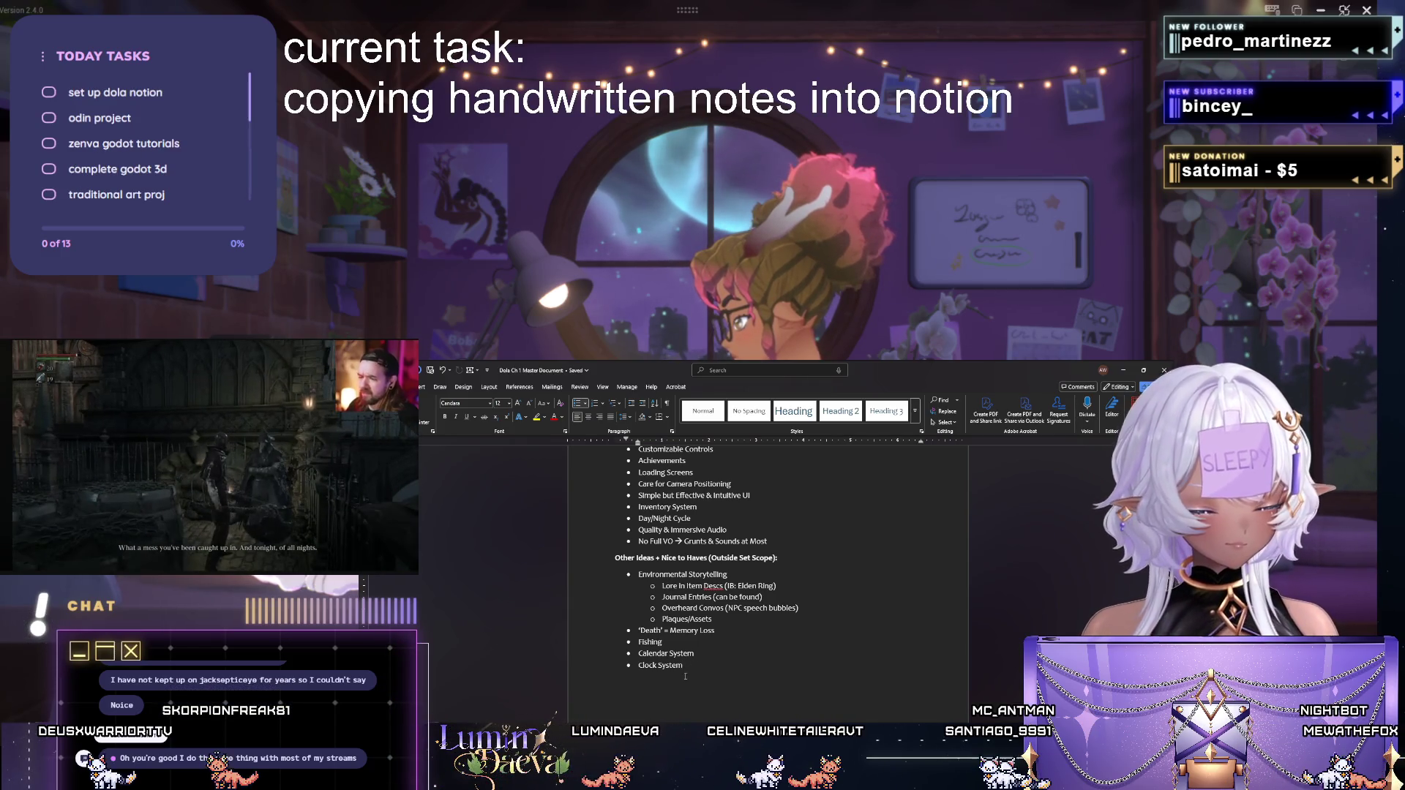
scroll(769, 582, up, 3)
scroll(769, 583, up, 3)
scroll(768, 582, up, 3)
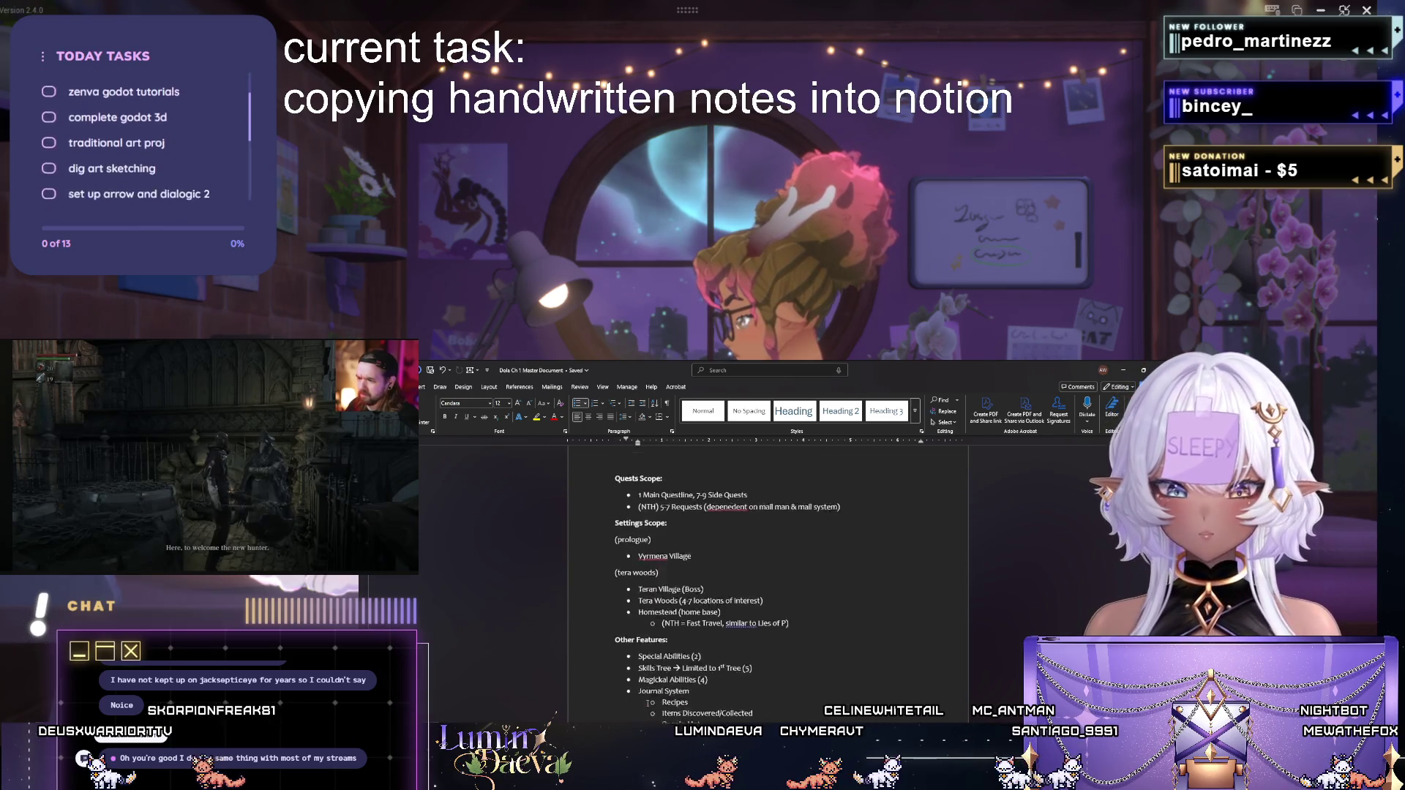
scroll(769, 583, up, 3)
scroll(768, 582, up, 2)
scroll(768, 583, up, 1)
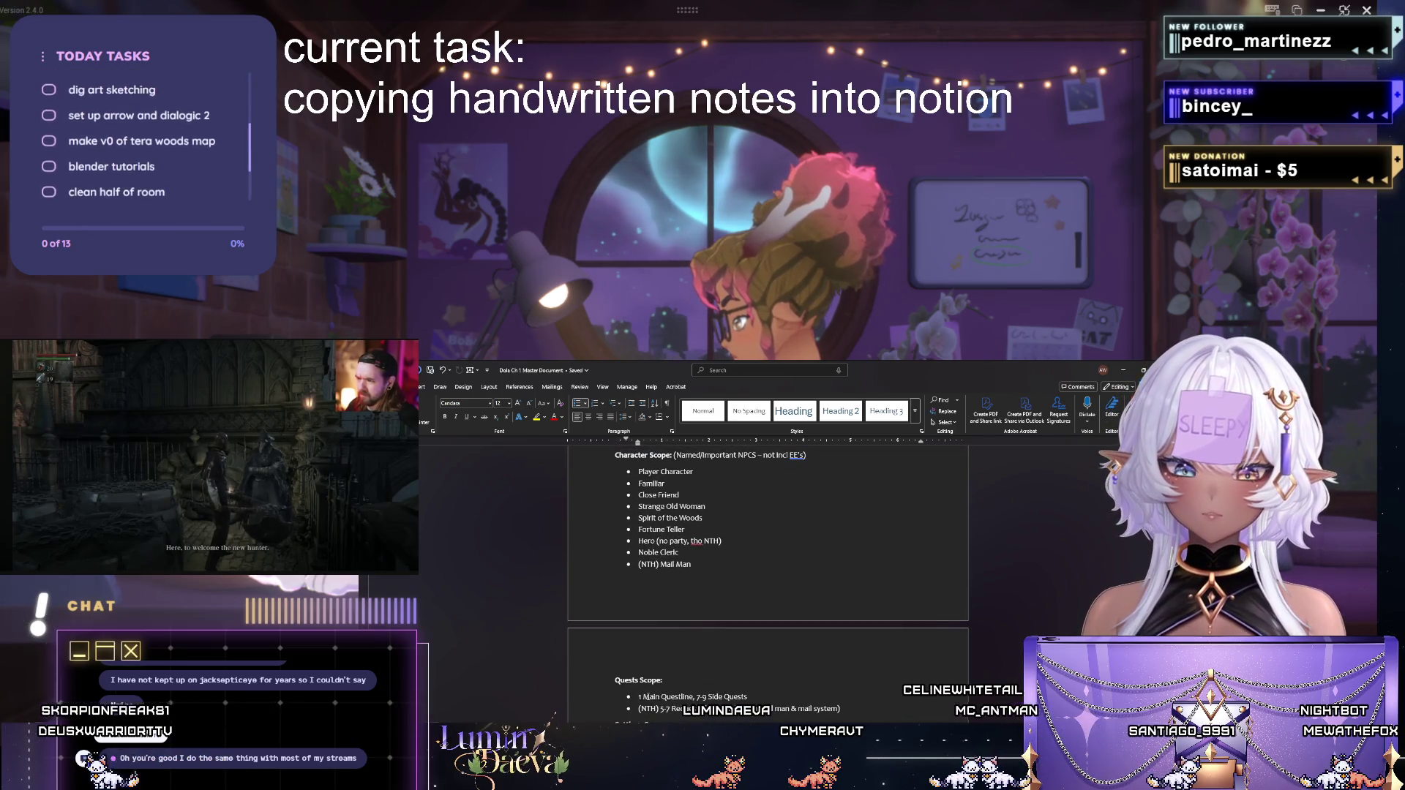
scroll(768, 582, up, 3)
scroll(769, 582, up, 2)
scroll(769, 582, down, 2)
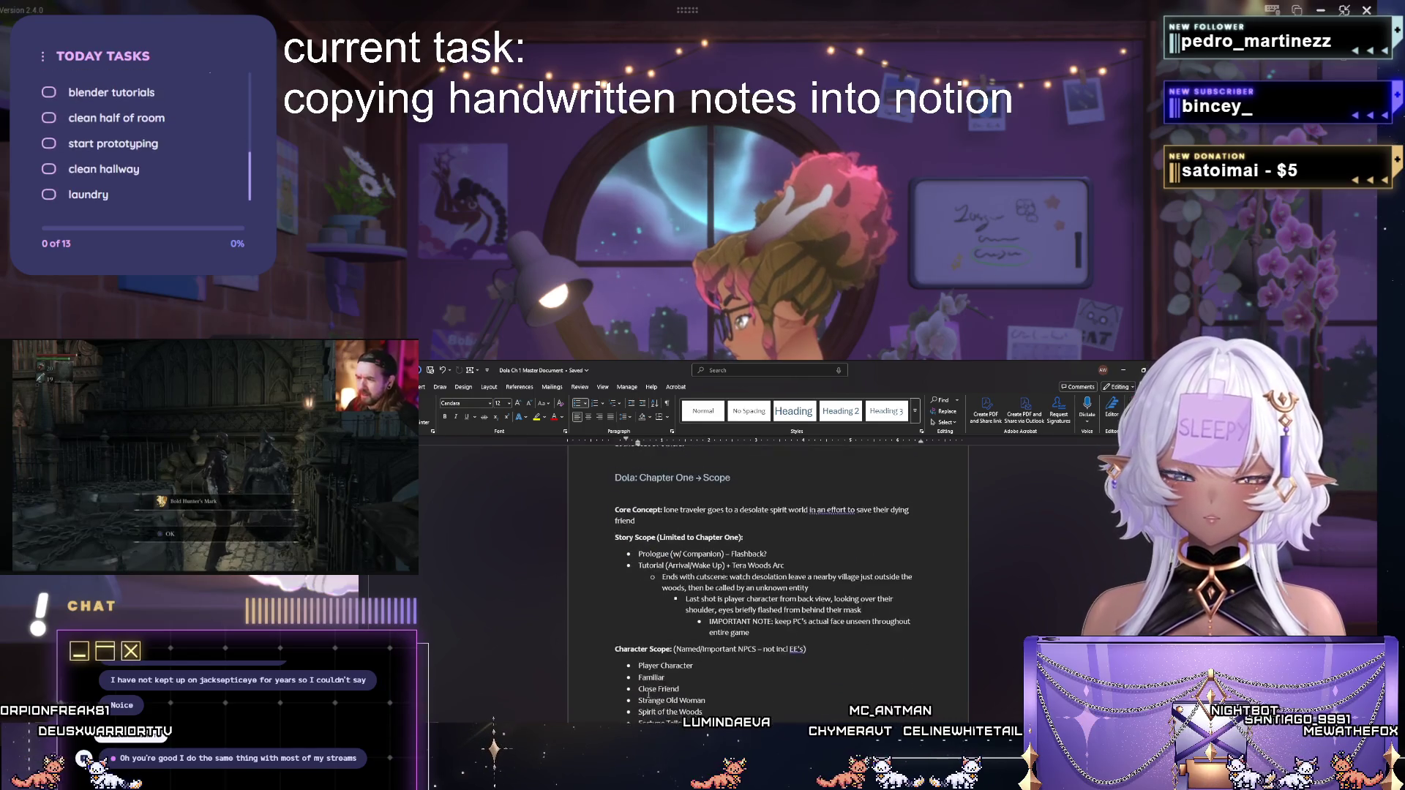
scroll(643, 690, down, 3)
scroll(650, 693, down, 3)
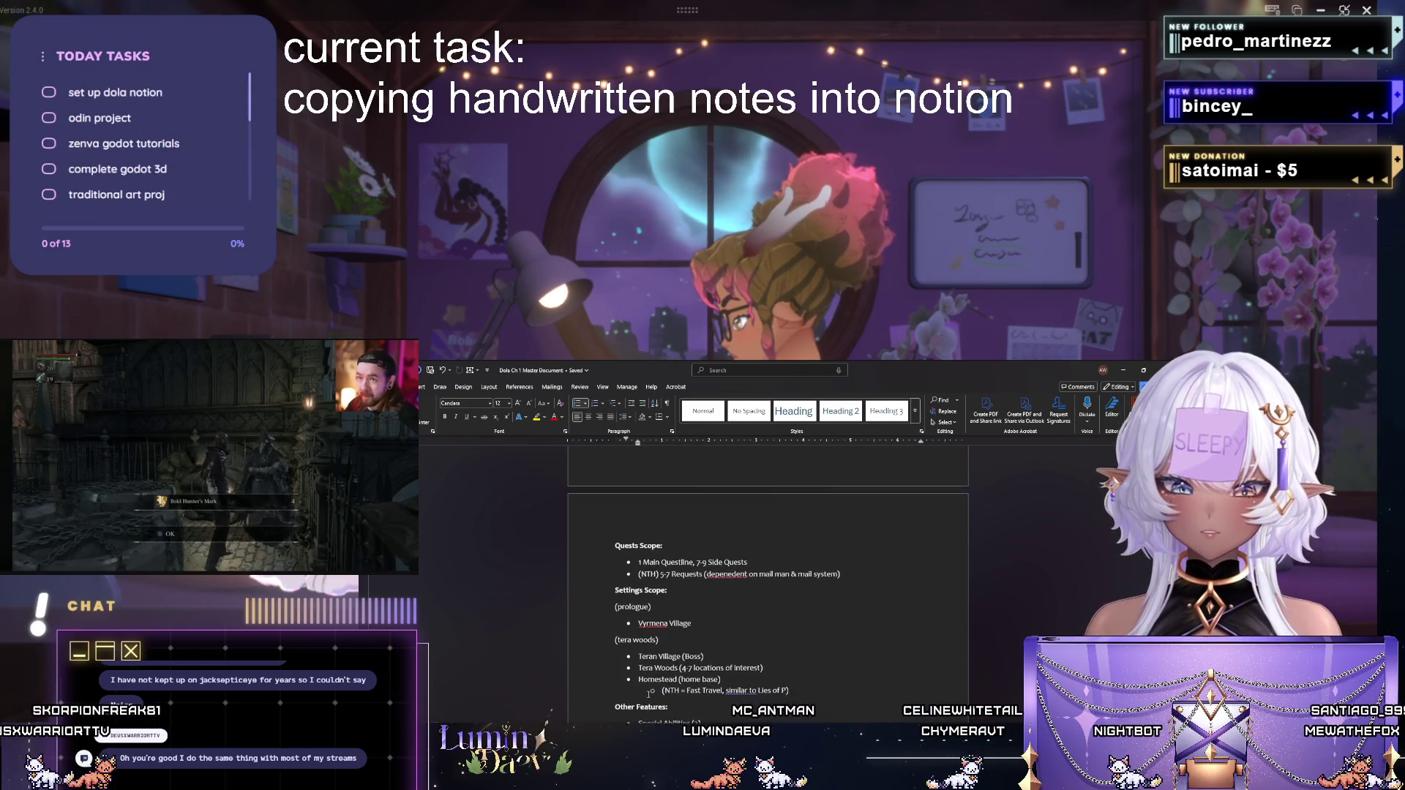
scroll(650, 691, down, 3)
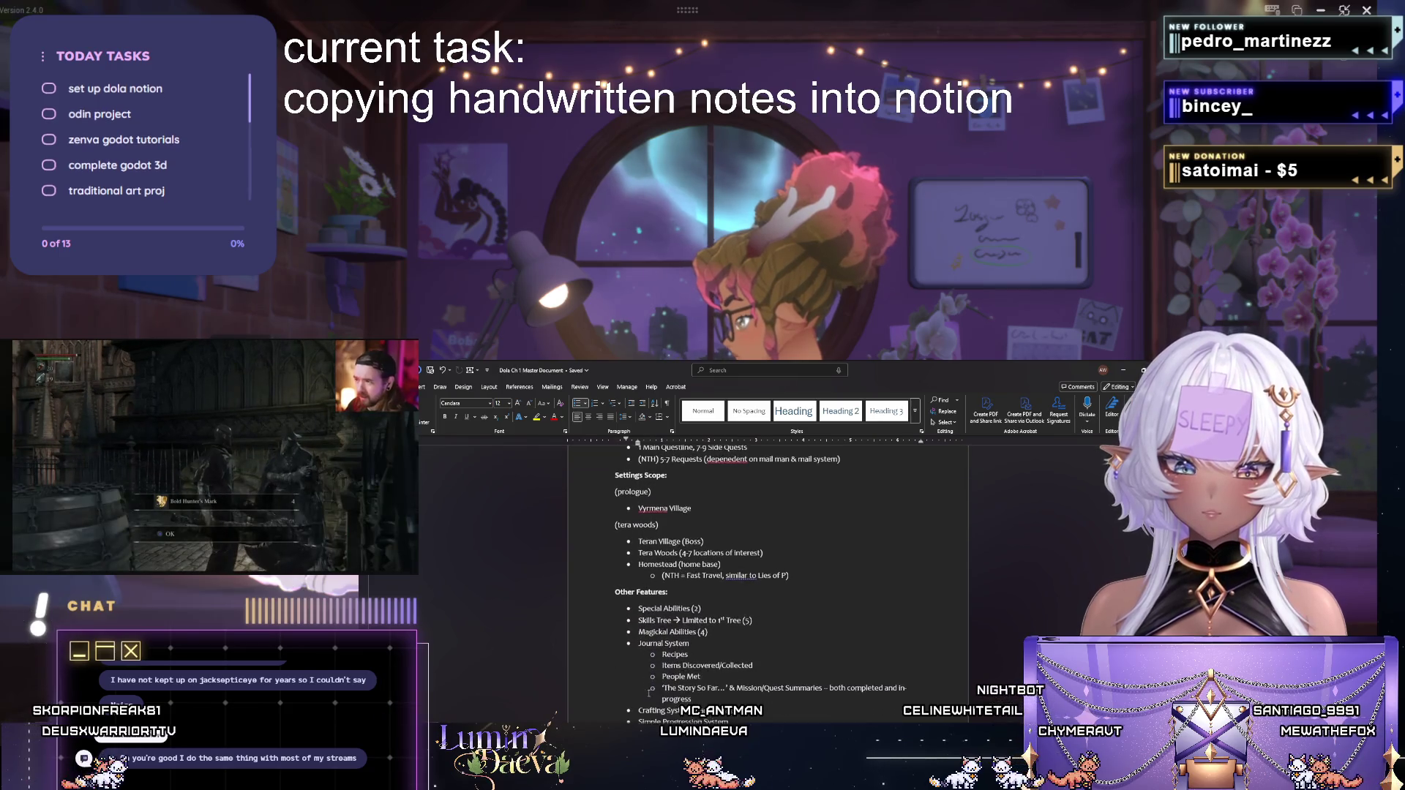
scroll(651, 689, down, 3)
scroll(650, 690, down, 3)
scroll(649, 691, down, 3)
scroll(651, 687, down, 3)
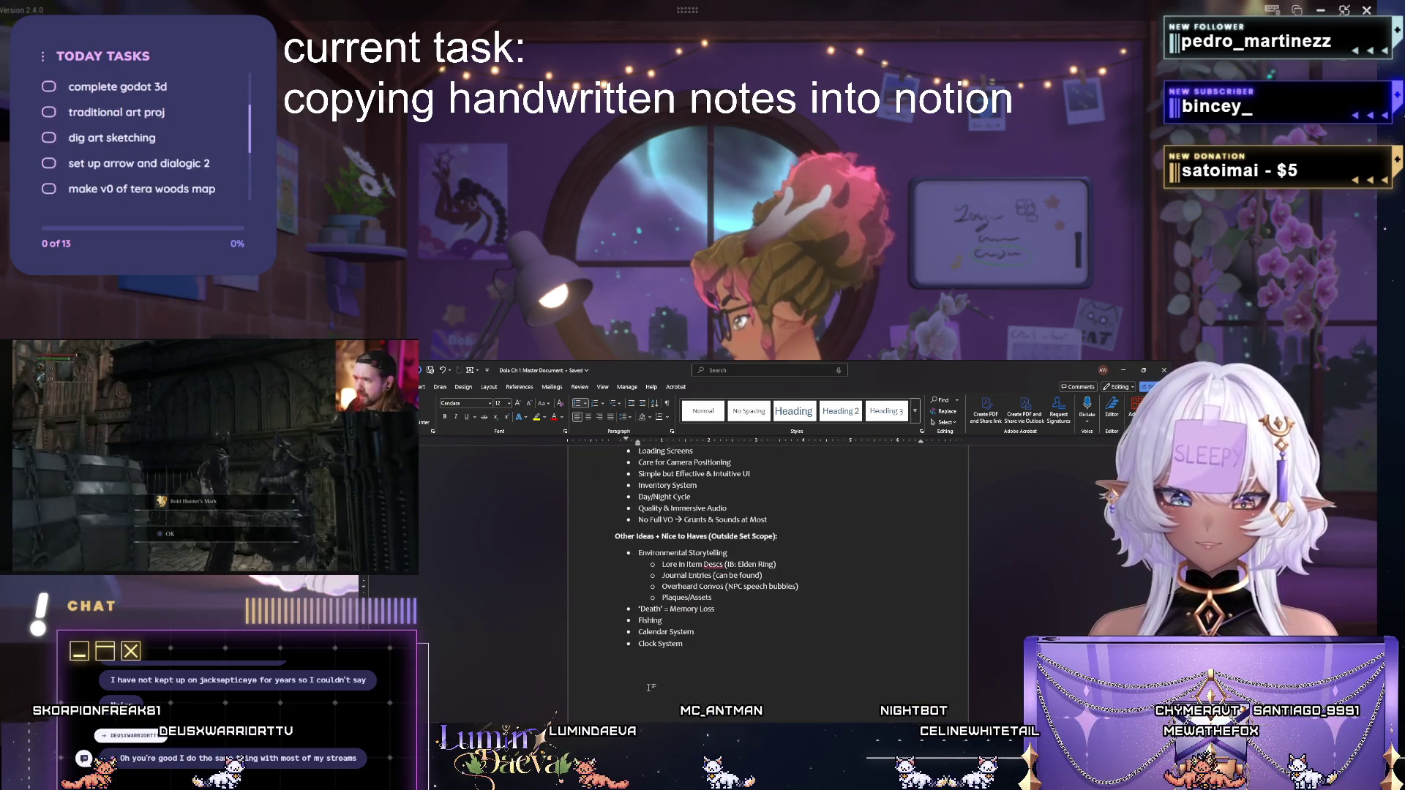
Start an unbulleted 'Playable Prototypes' line below the Clock System bullet.
click(649, 687)
key(Return)
text(P)
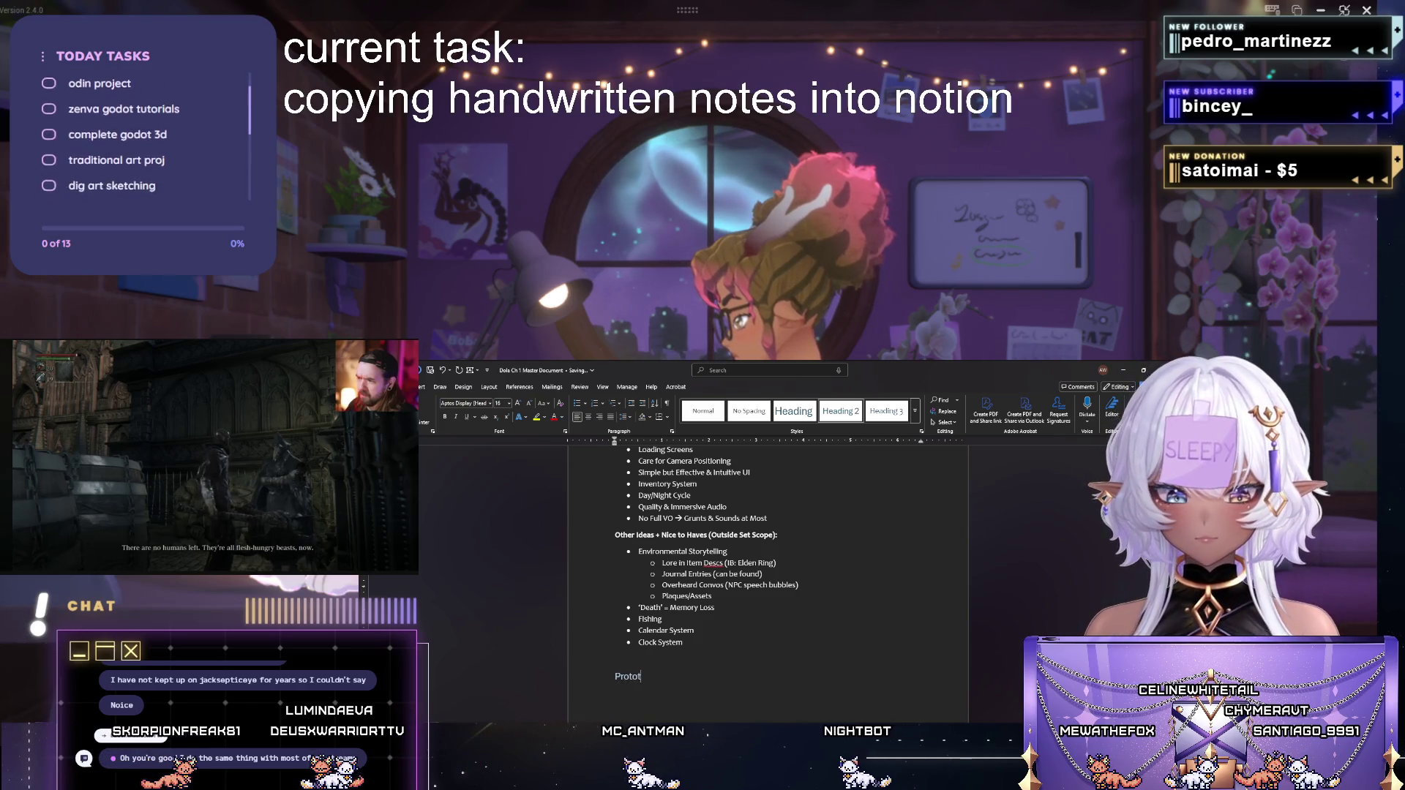
text(layab)
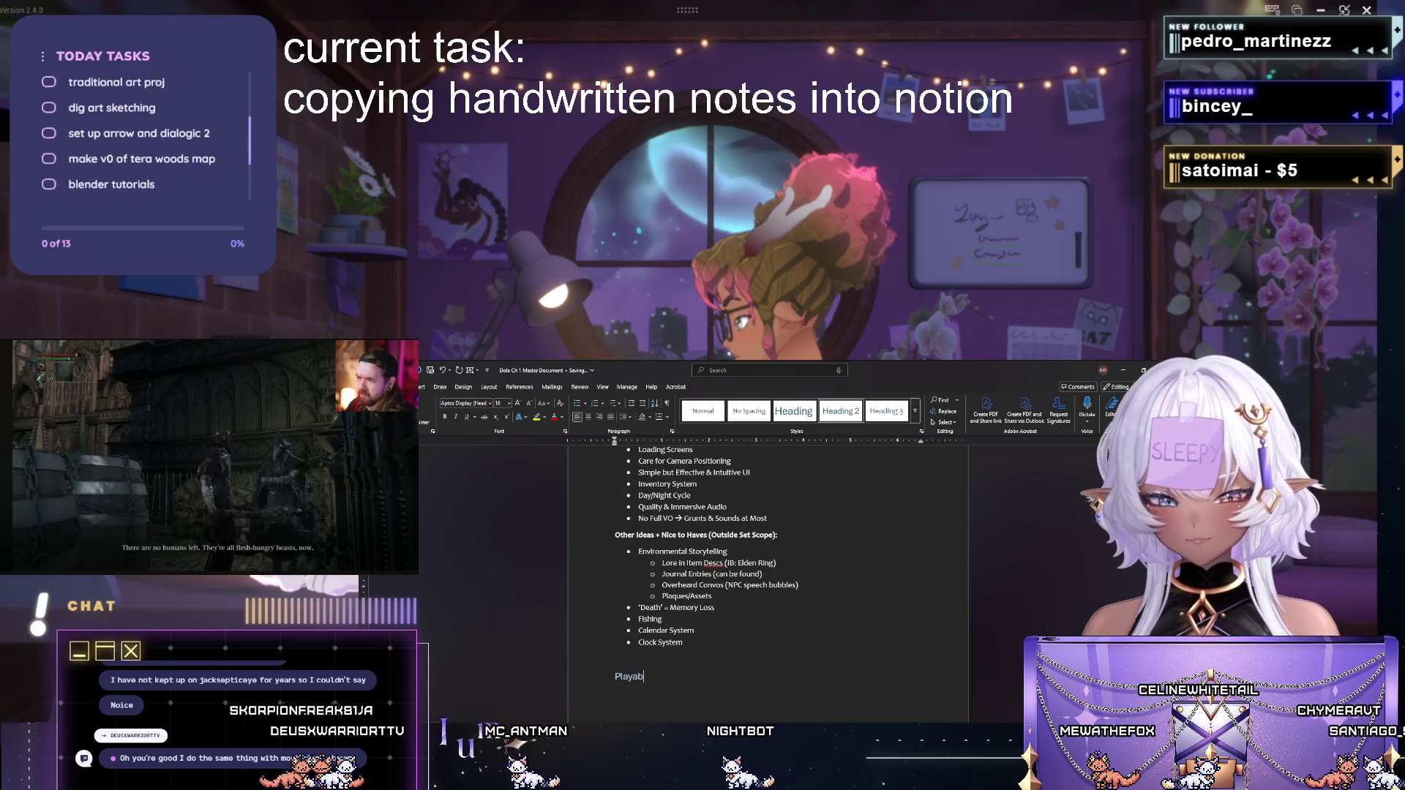
text(le Prototypes)
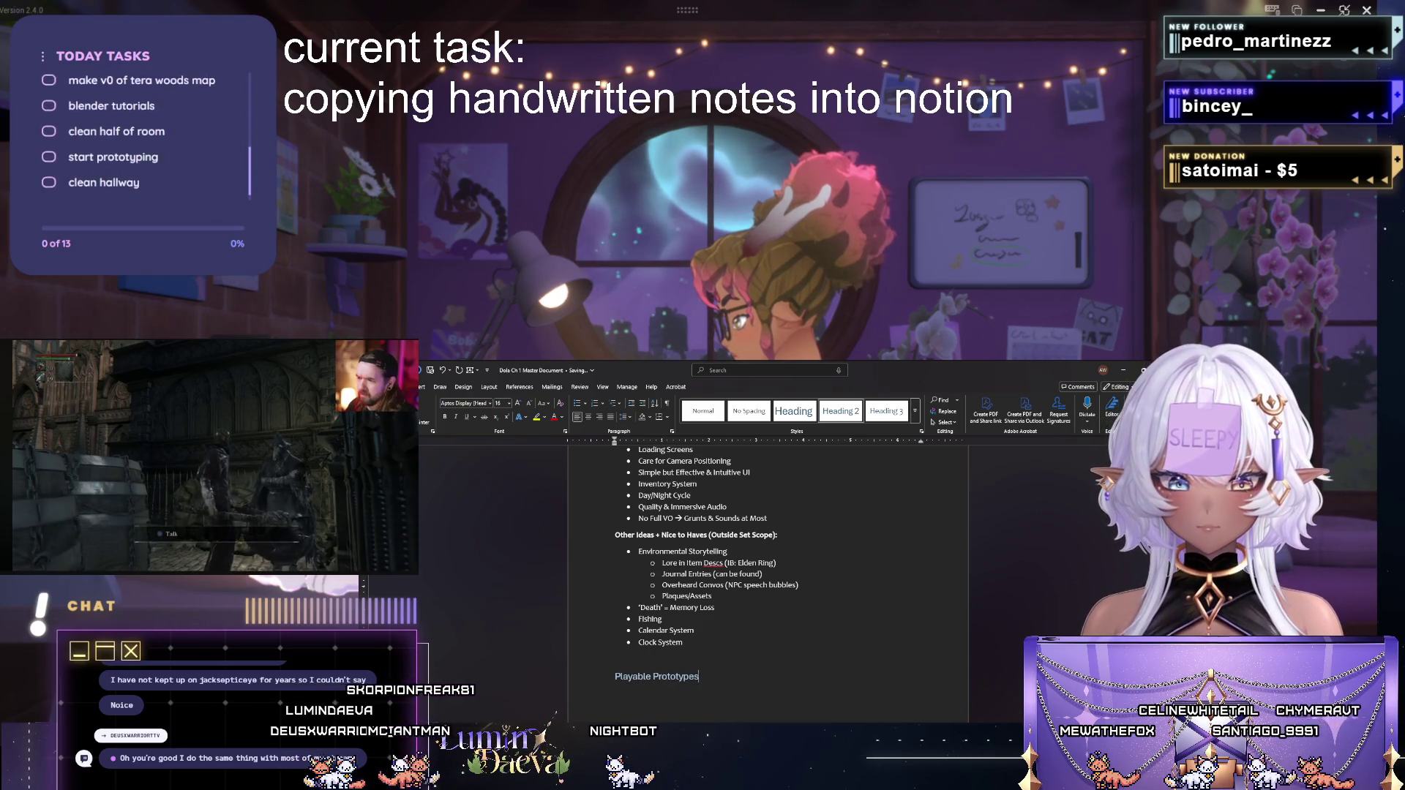
scroll(827, 592, up, 5)
scroll(828, 592, up, 5)
scroll(827, 591, up, 5)
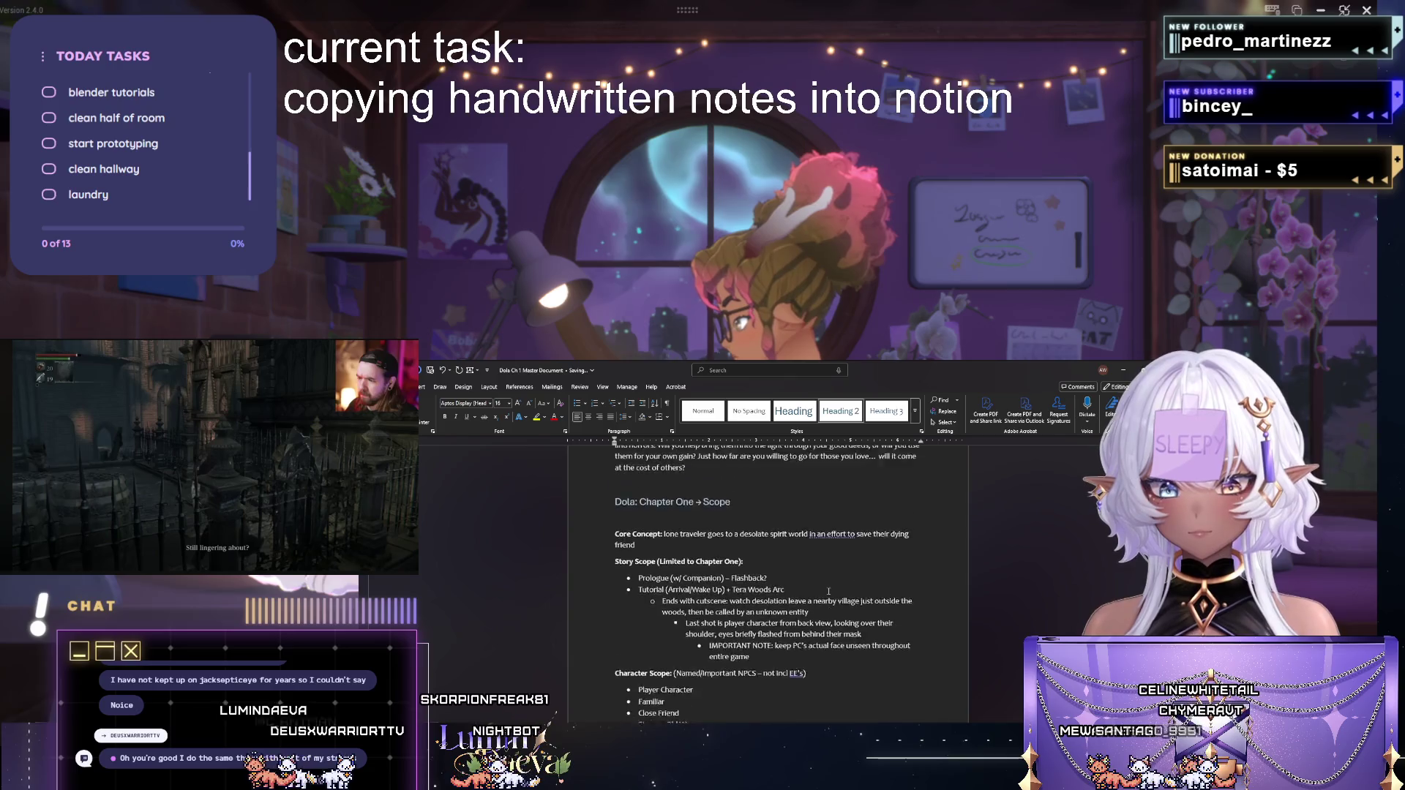
scroll(827, 592, up, 3)
Make the Dola: Chapter One → Scope title a larger Heading 1.
triple_click(662, 636)
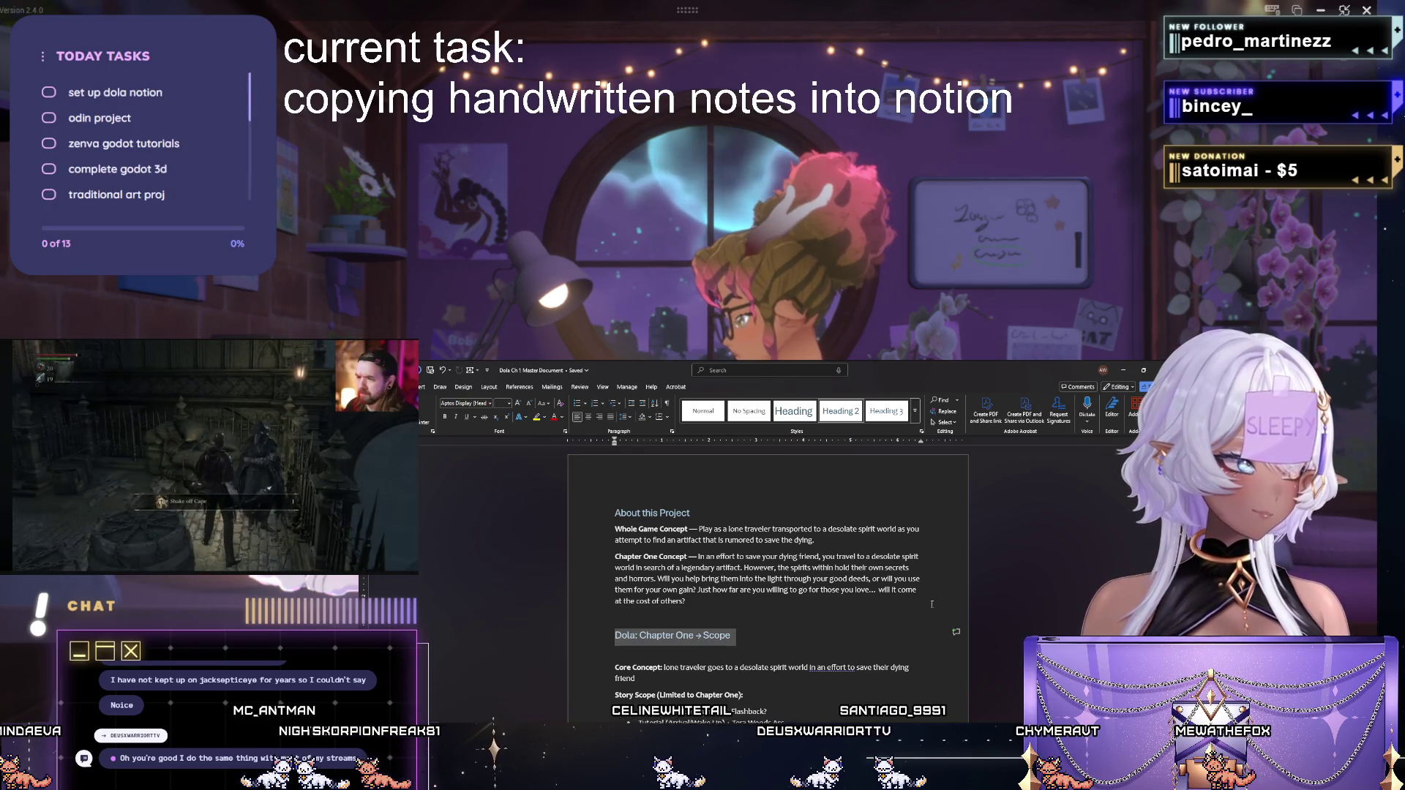
key(ctrl+alt+1)
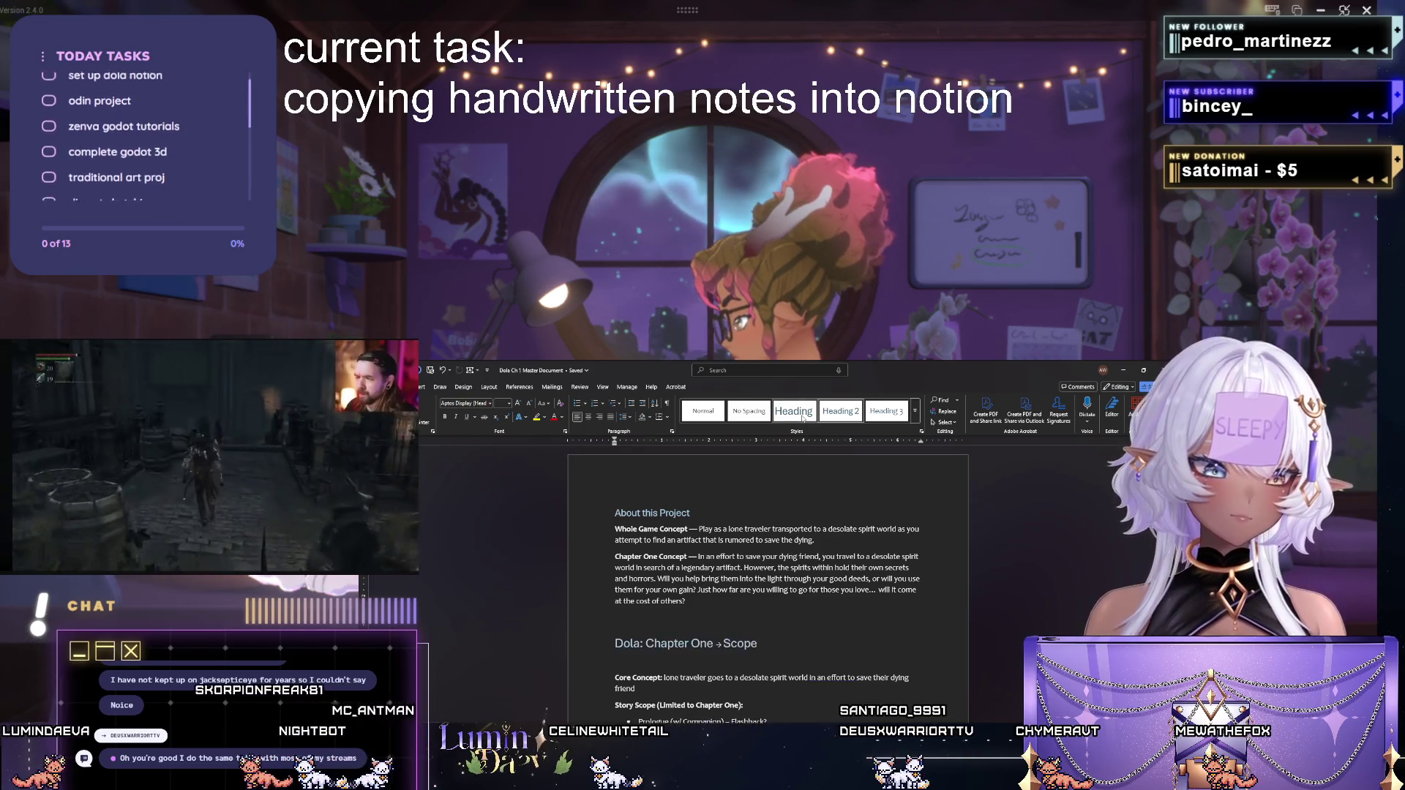
click(649, 508)
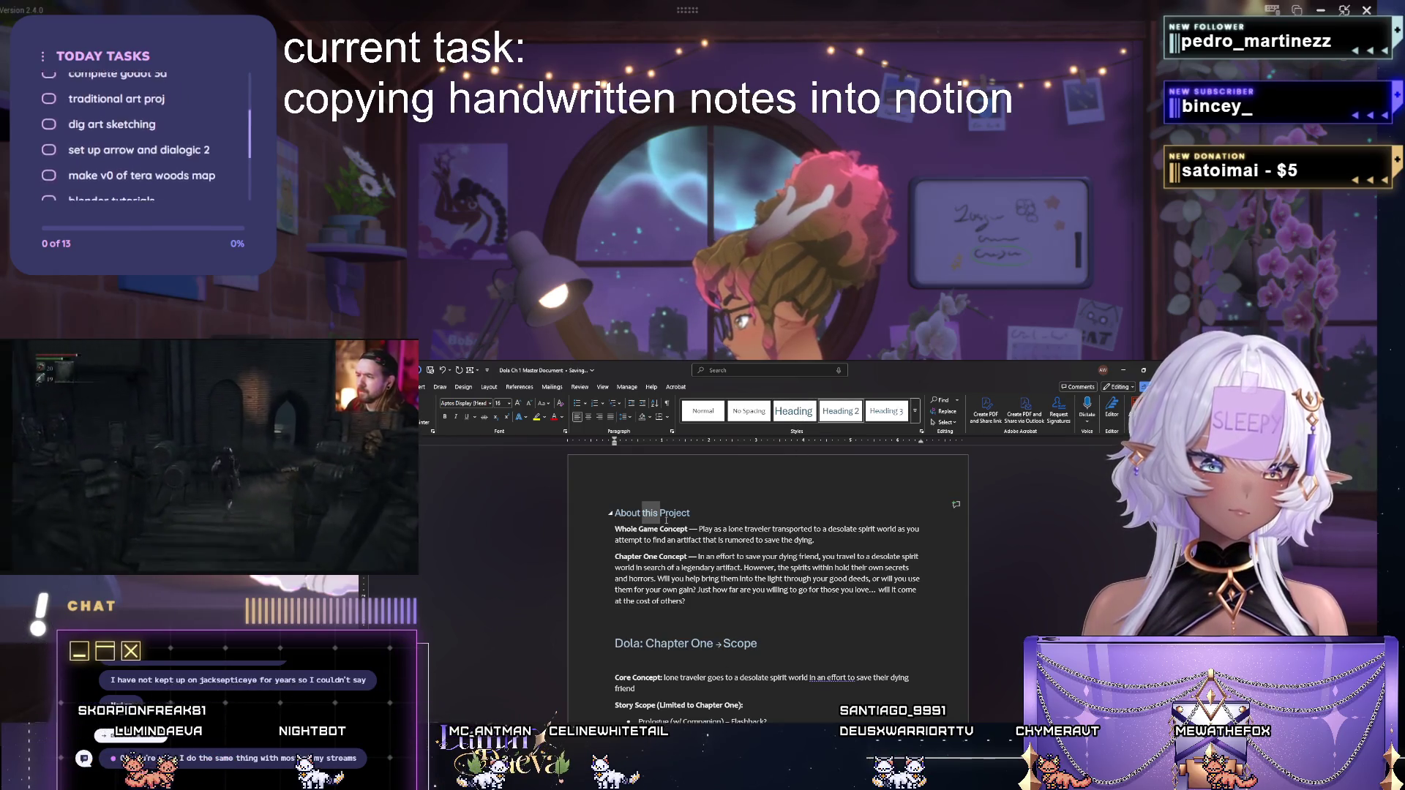
Make the About this Project heading a top-level Heading 1.
triple_click(668, 515)
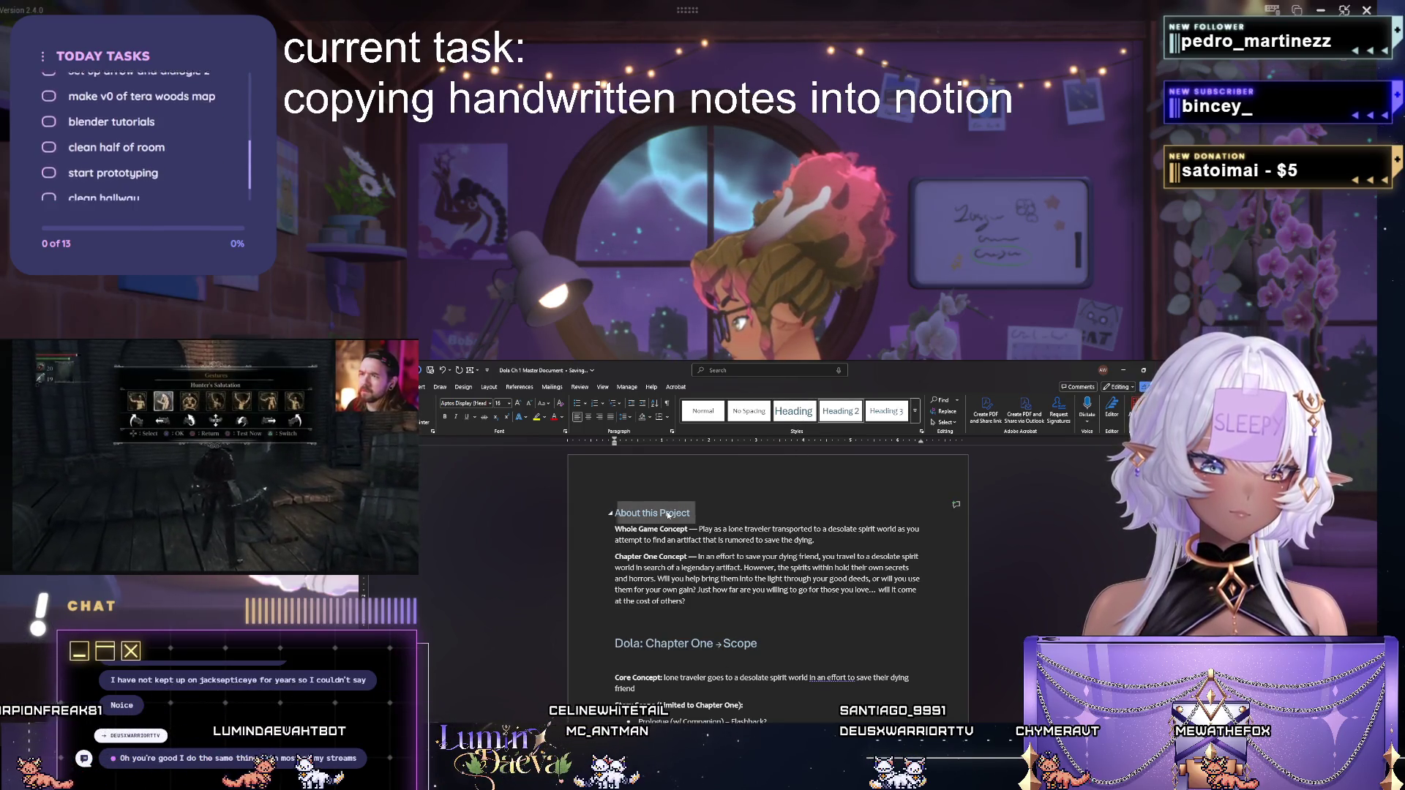
double_click(668, 516)
click(793, 411)
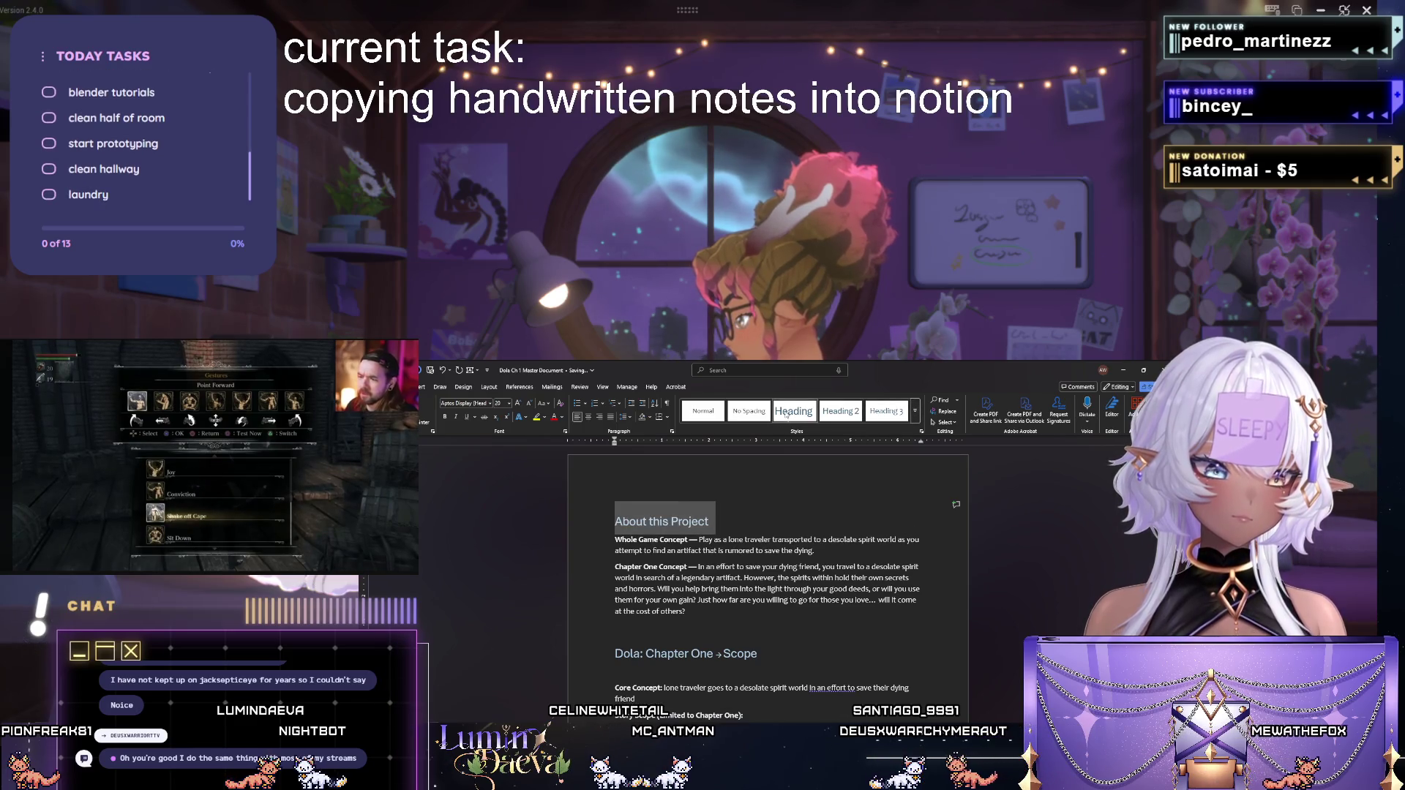
scroll(700, 601, down, 2)
scroll(699, 601, down, 3)
scroll(703, 605, down, 3)
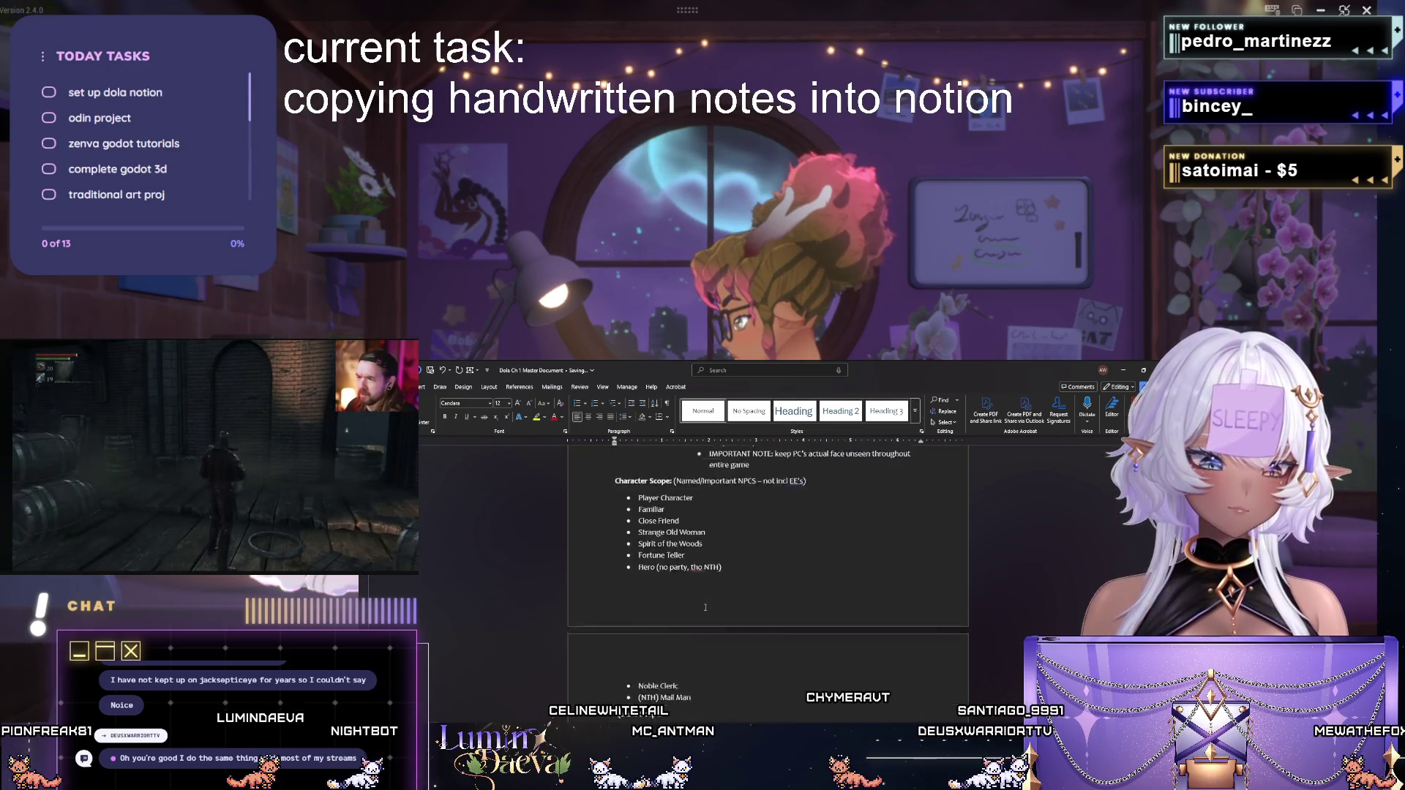
scroll(704, 605, down, 2)
scroll(706, 605, down, 3)
scroll(702, 607, down, 3)
scroll(672, 614, down, 3)
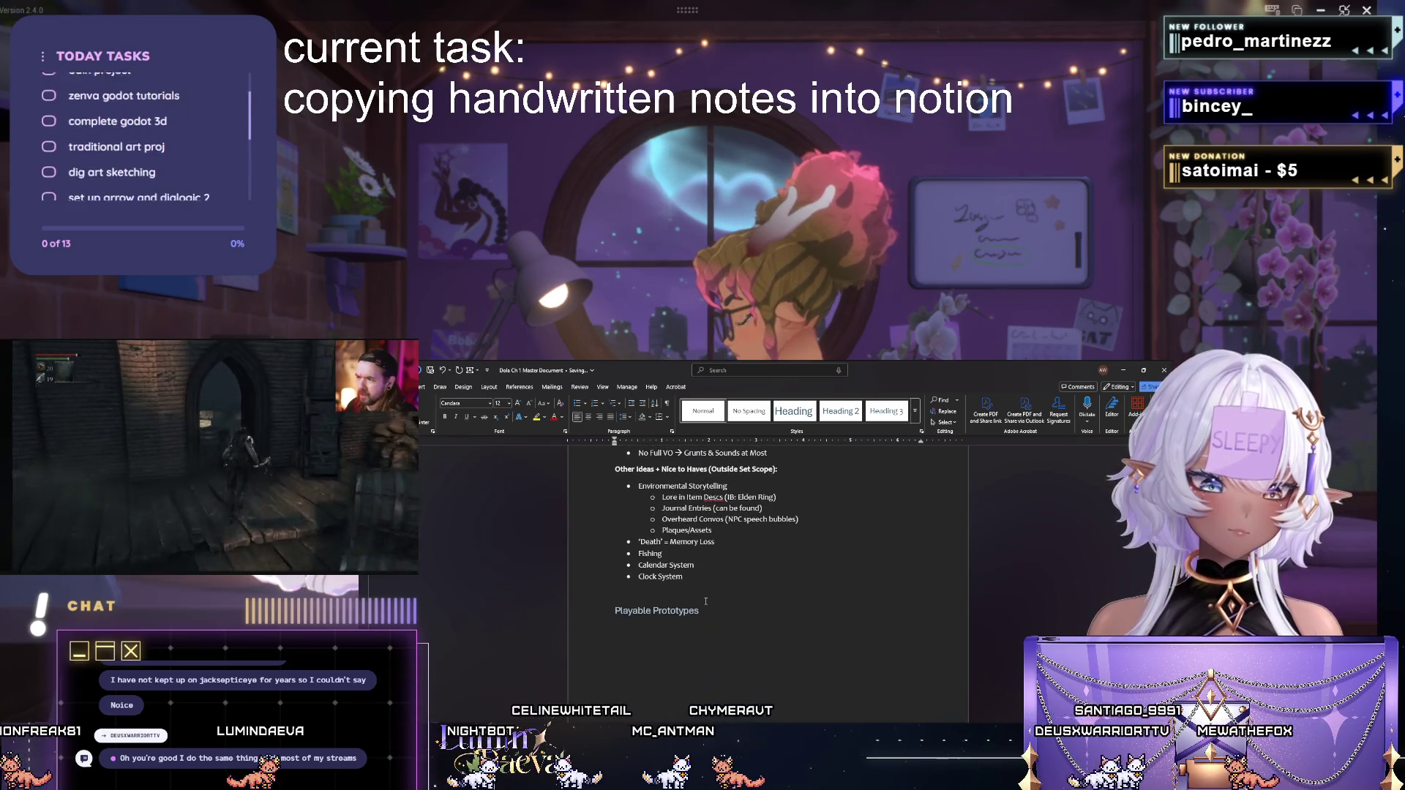
Apply the Heading 1 style to the Playable Prototypes title.
triple_click(672, 614)
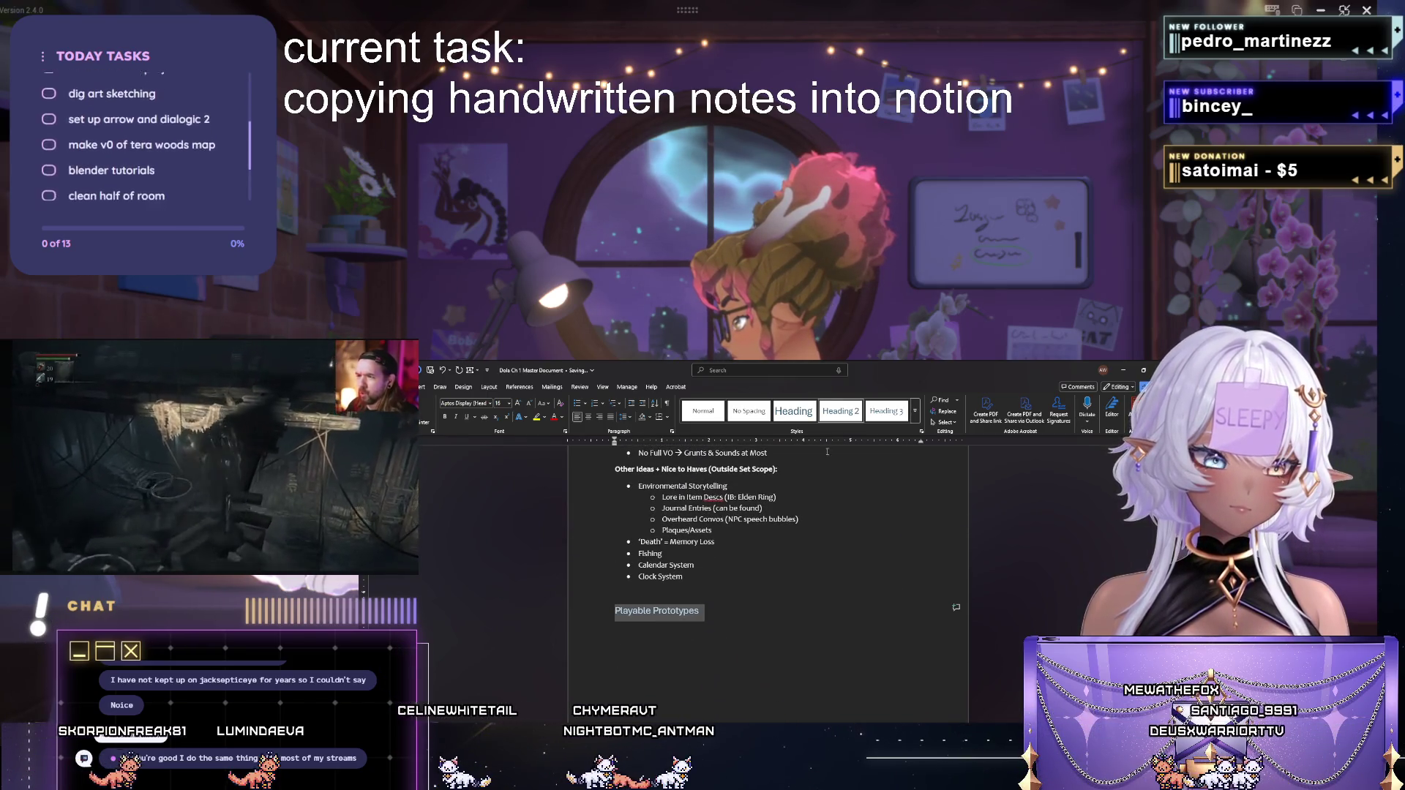
click(712, 613)
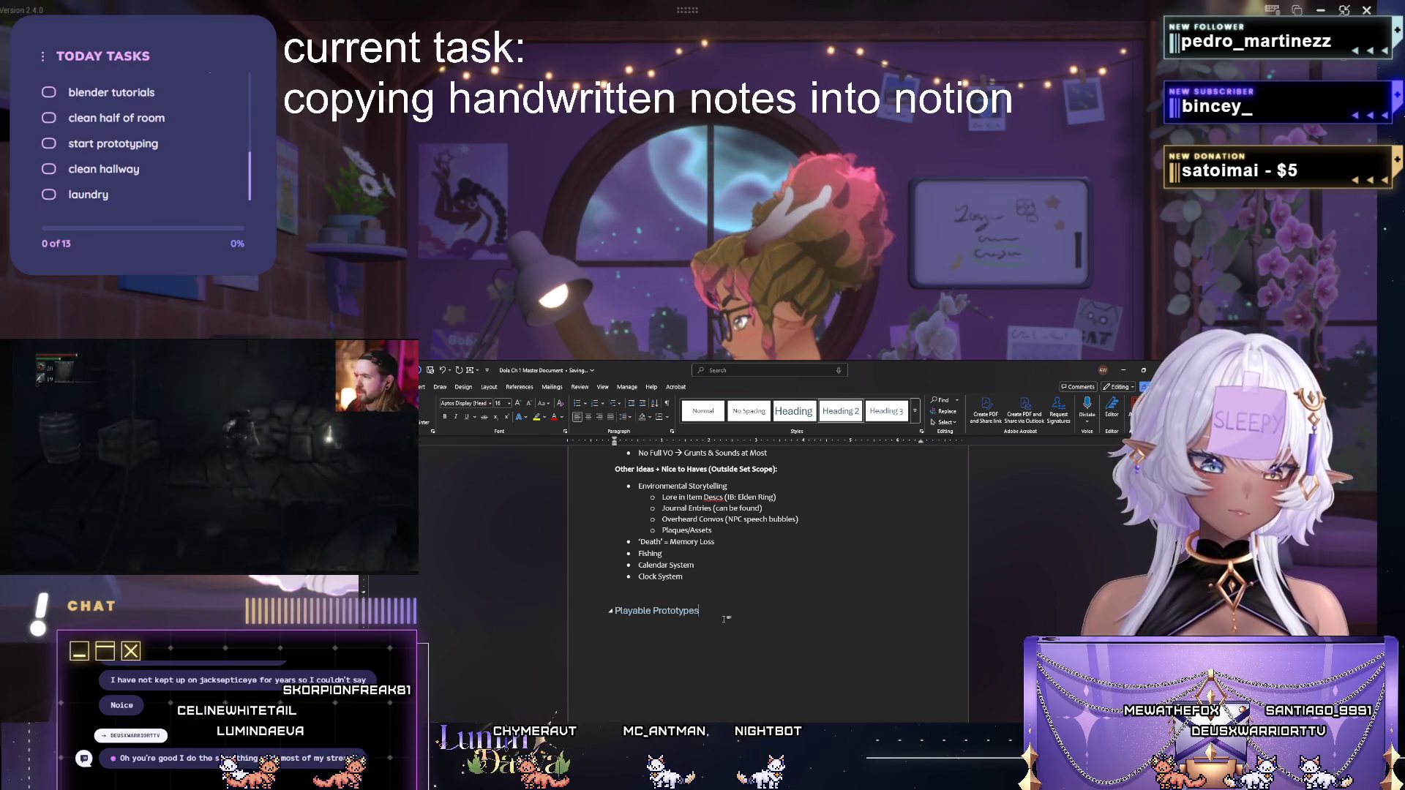
scroll(725, 618, up, 3)
scroll(719, 617, up, 3)
scroll(712, 617, up, 3)
scroll(698, 618, up, 3)
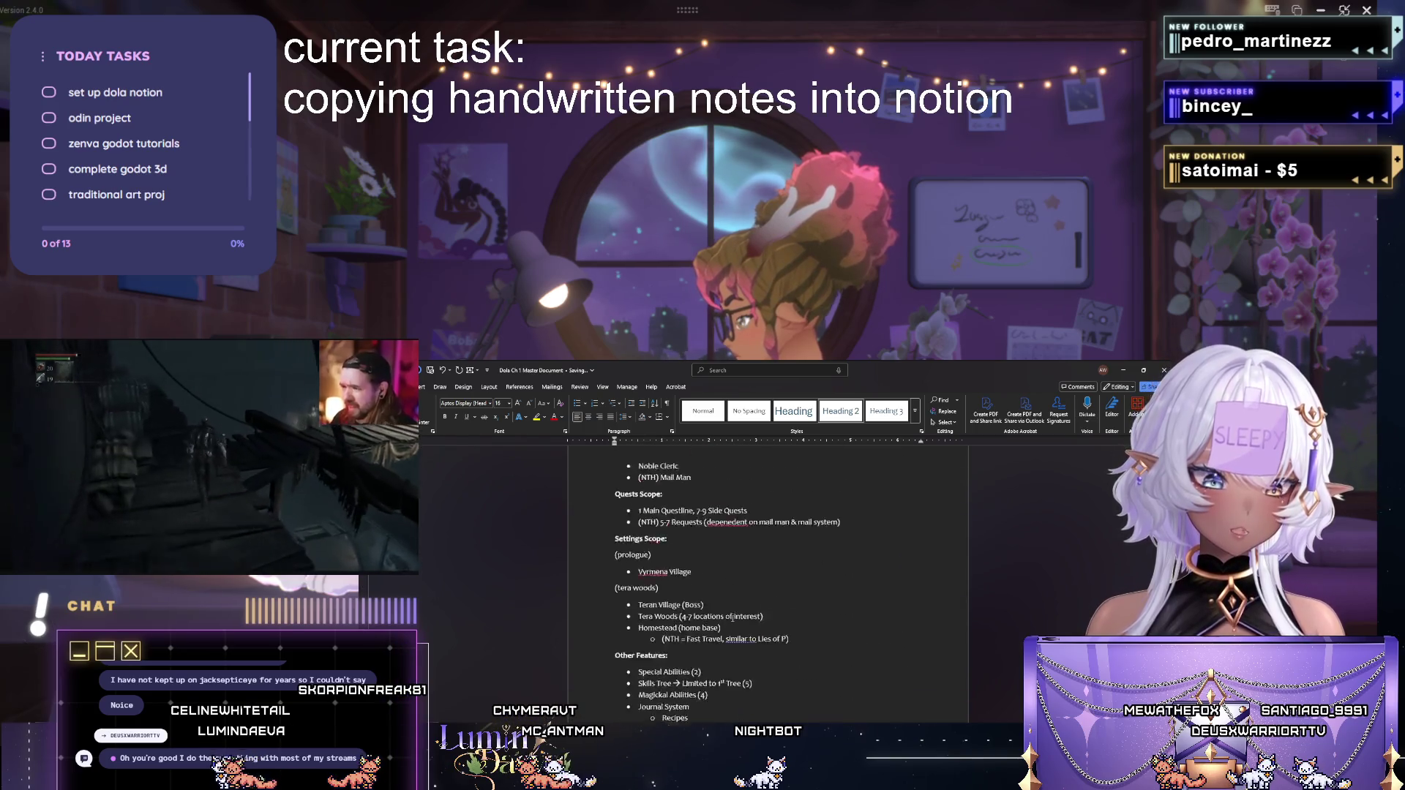
scroll(699, 616, up, 3)
scroll(715, 617, up, 3)
scroll(734, 618, up, 3)
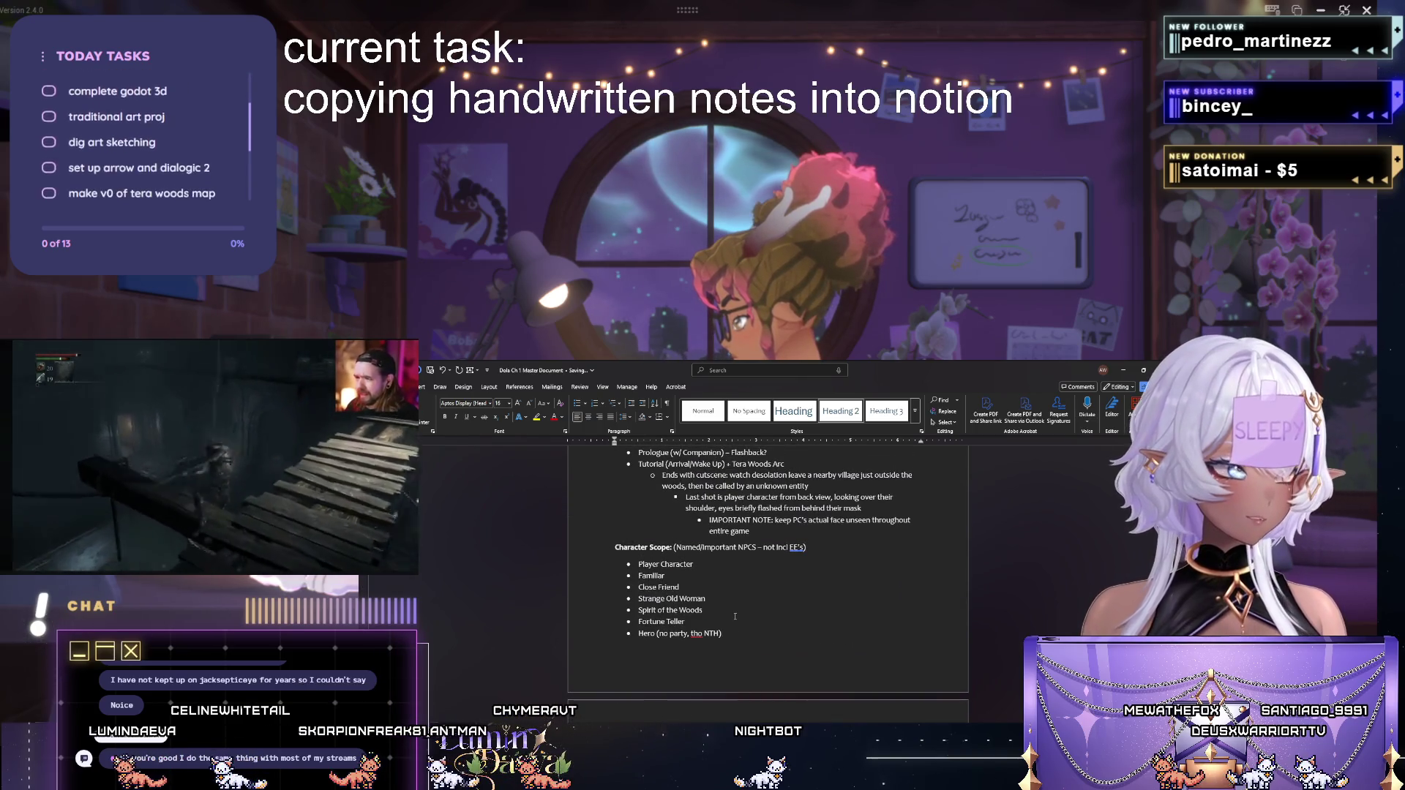
scroll(734, 616, up, 5)
scroll(735, 616, up, 5)
scroll(735, 615, down, 10)
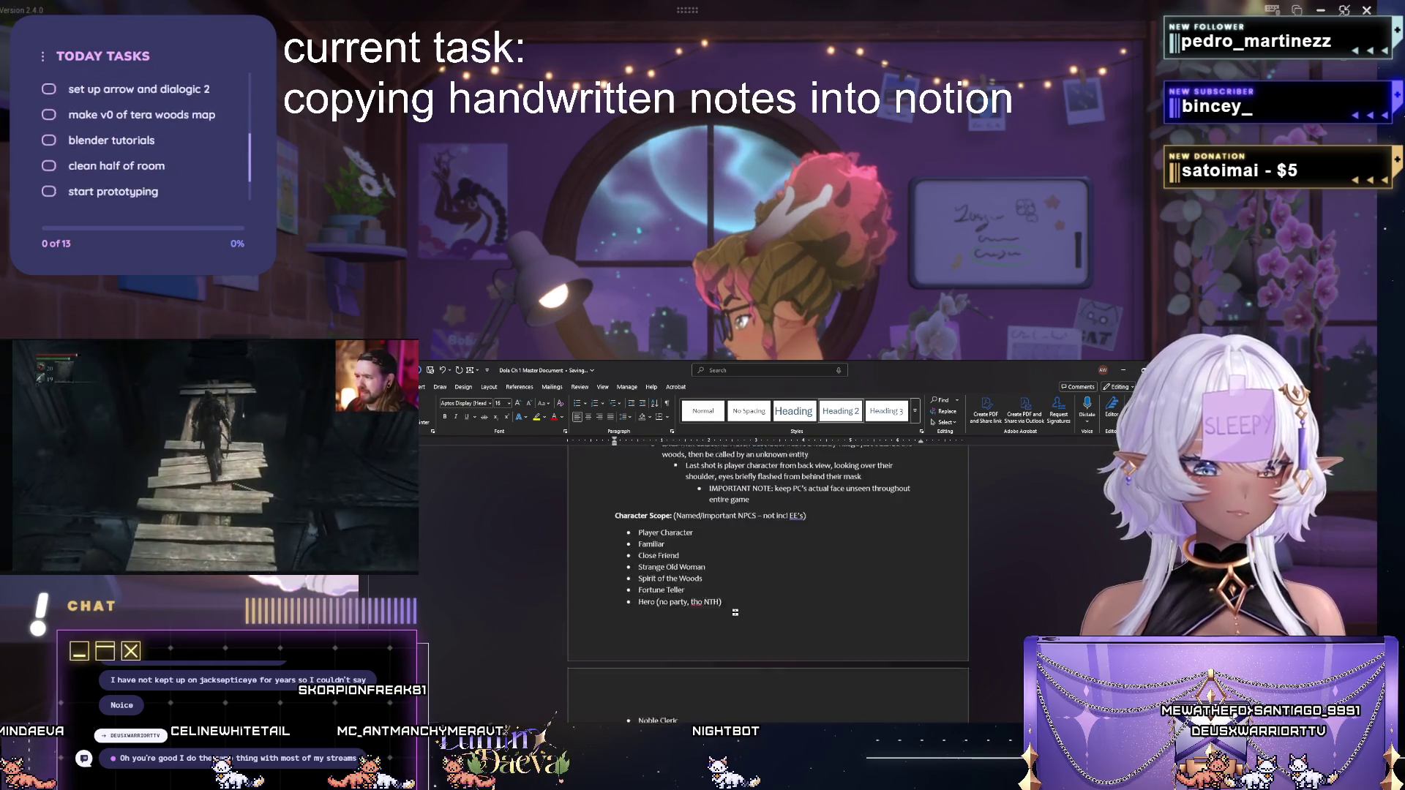
scroll(736, 610, down, 5)
scroll(735, 611, down, 5)
scroll(714, 613, down, 5)
scroll(692, 614, down, 3)
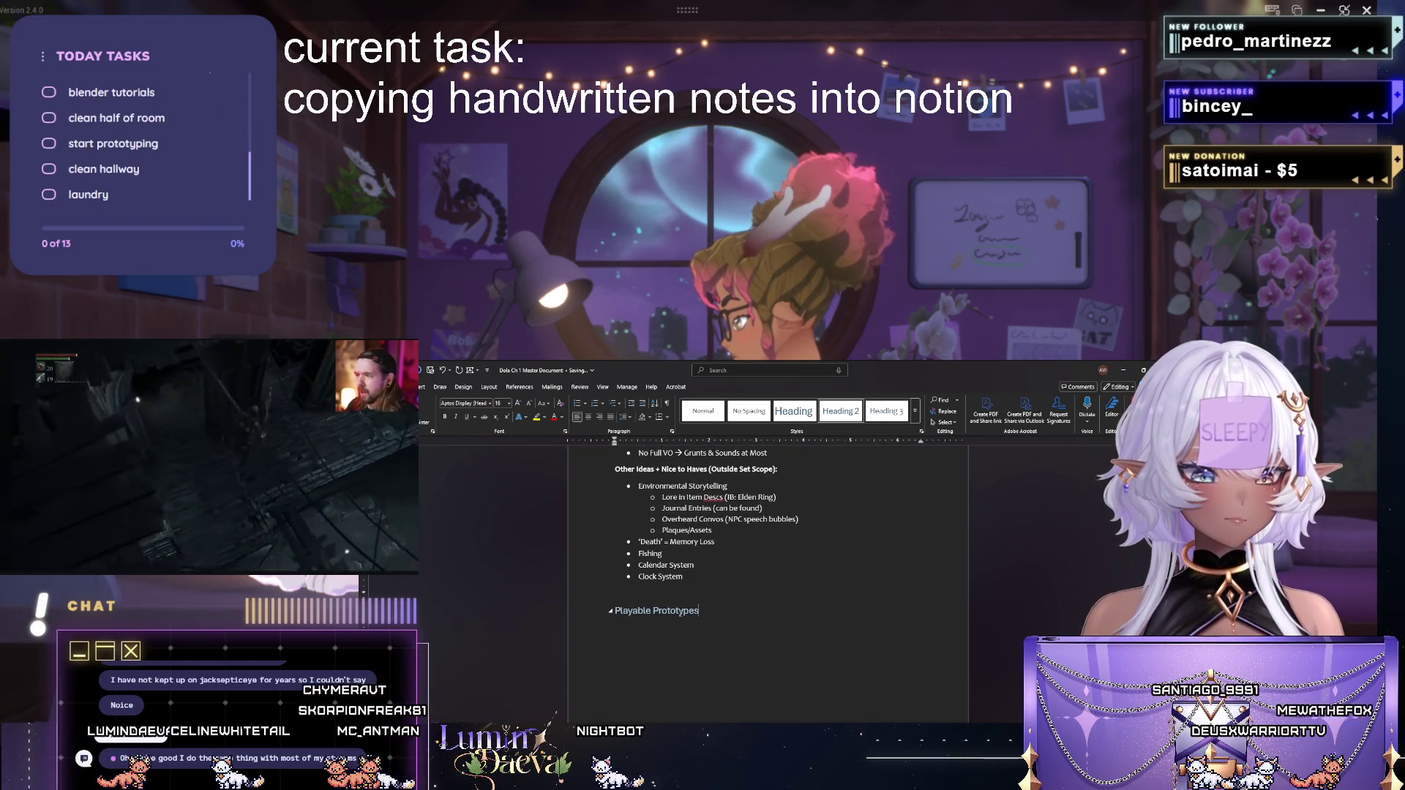
key(shift+Home)
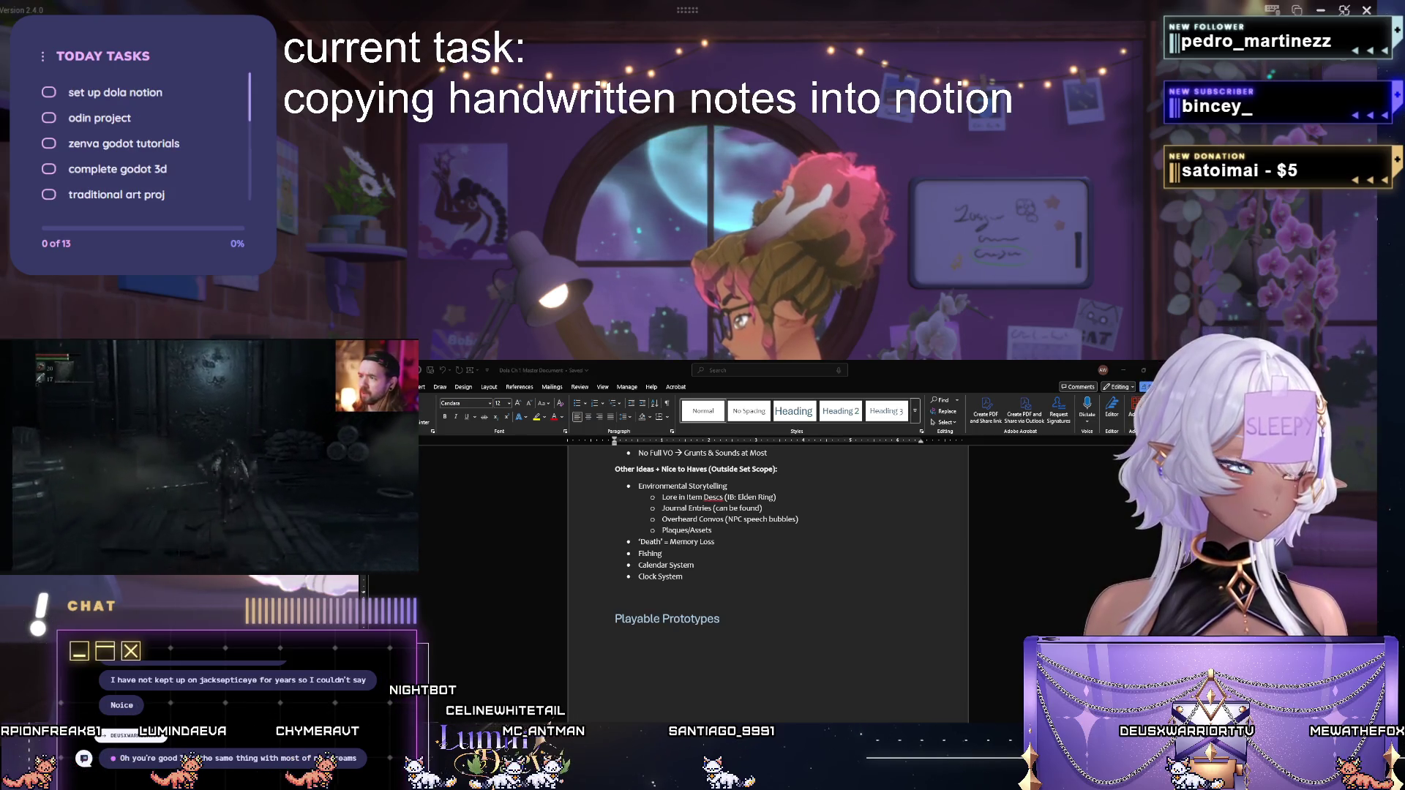
Add a Heading 2 '(Main) Prototype: Reclusive Witch' with a bold Concept: line and a Scope: label.
click(745, 600)
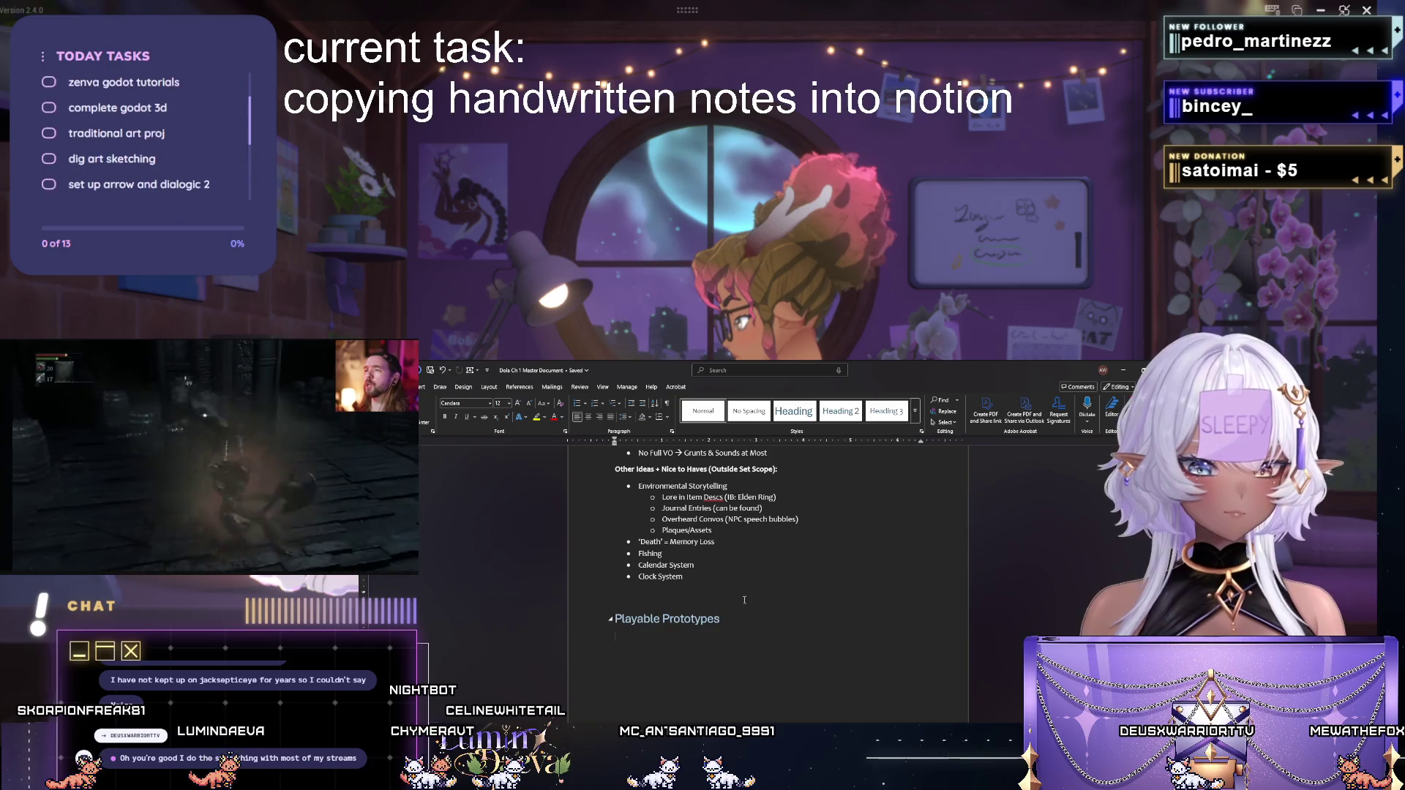
key(ctrl+alt+2)
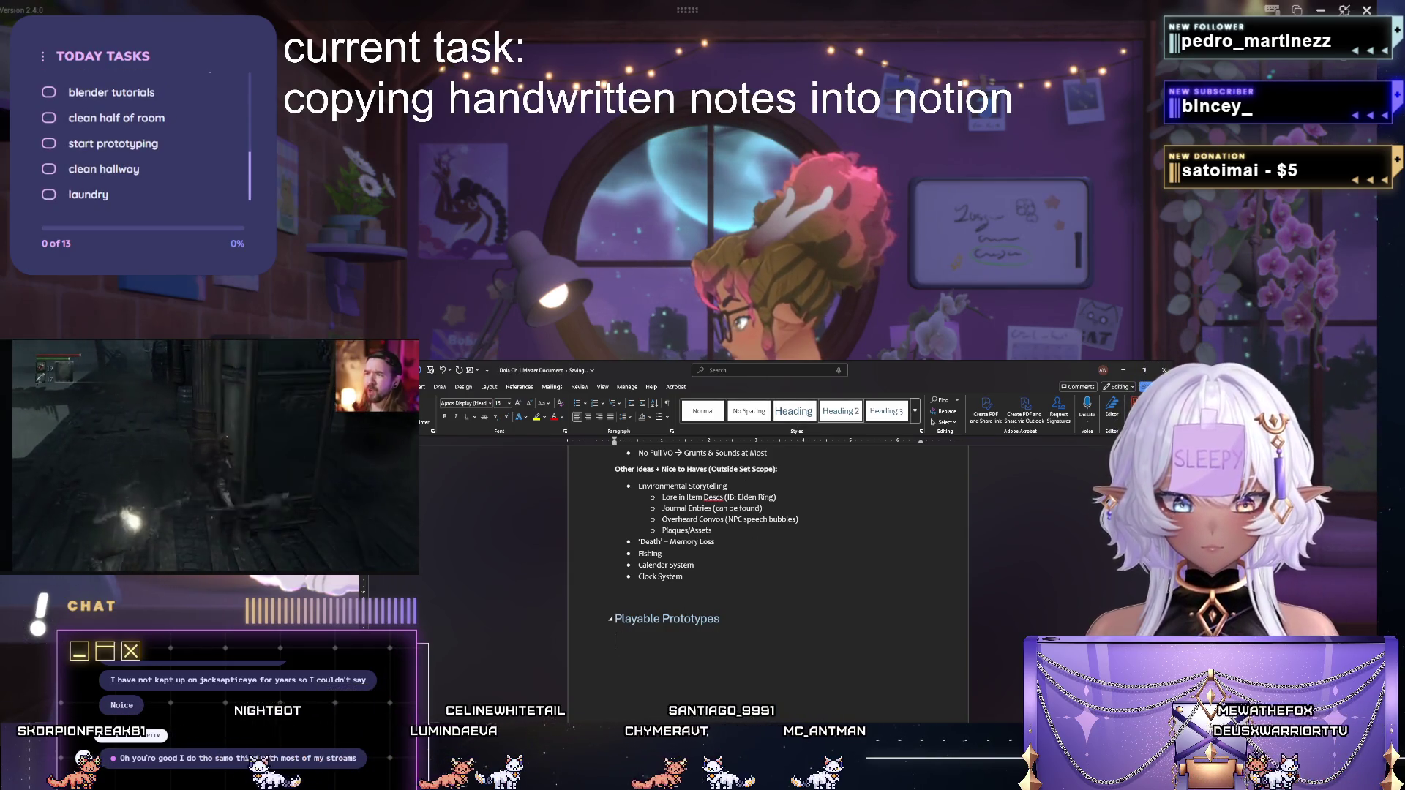
text(Main))
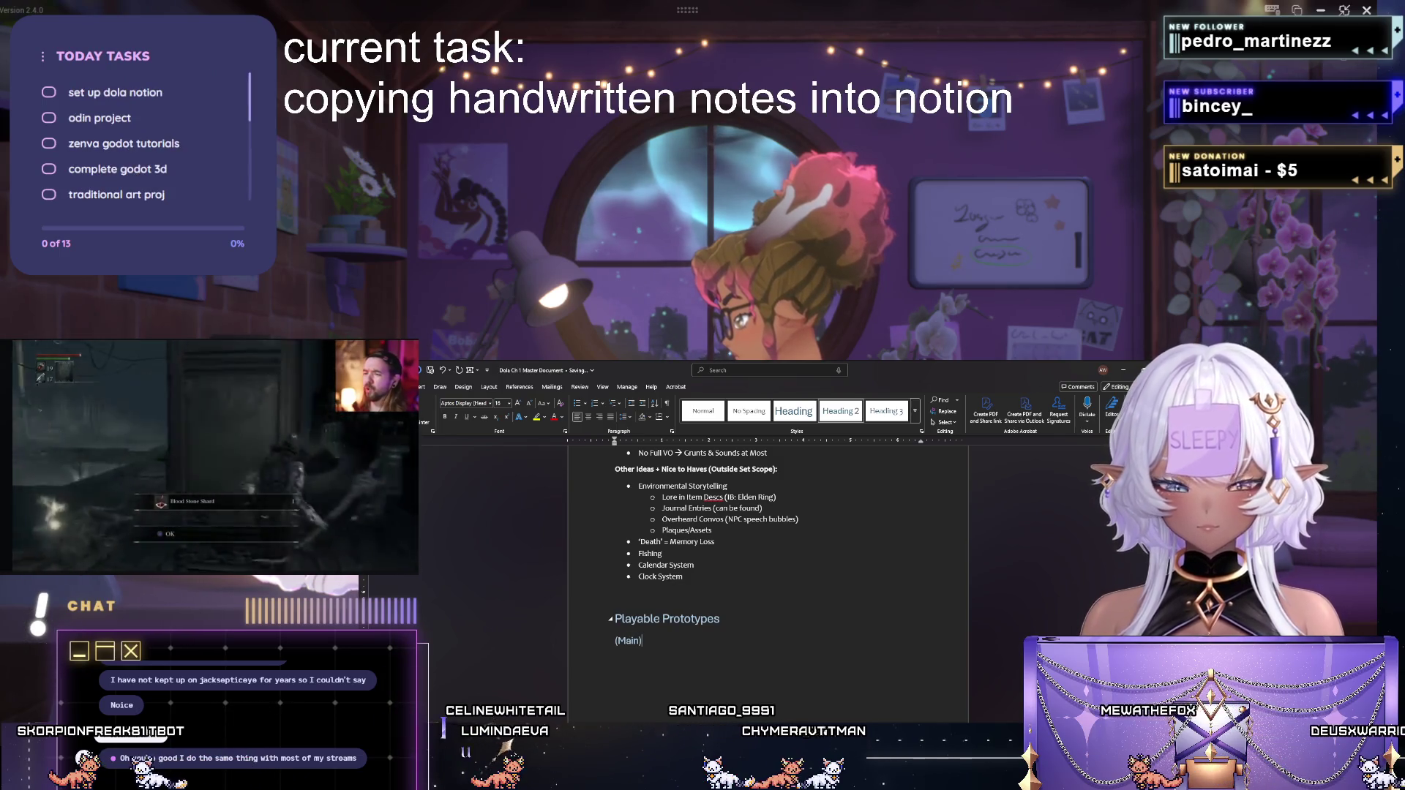
text( Prototype)
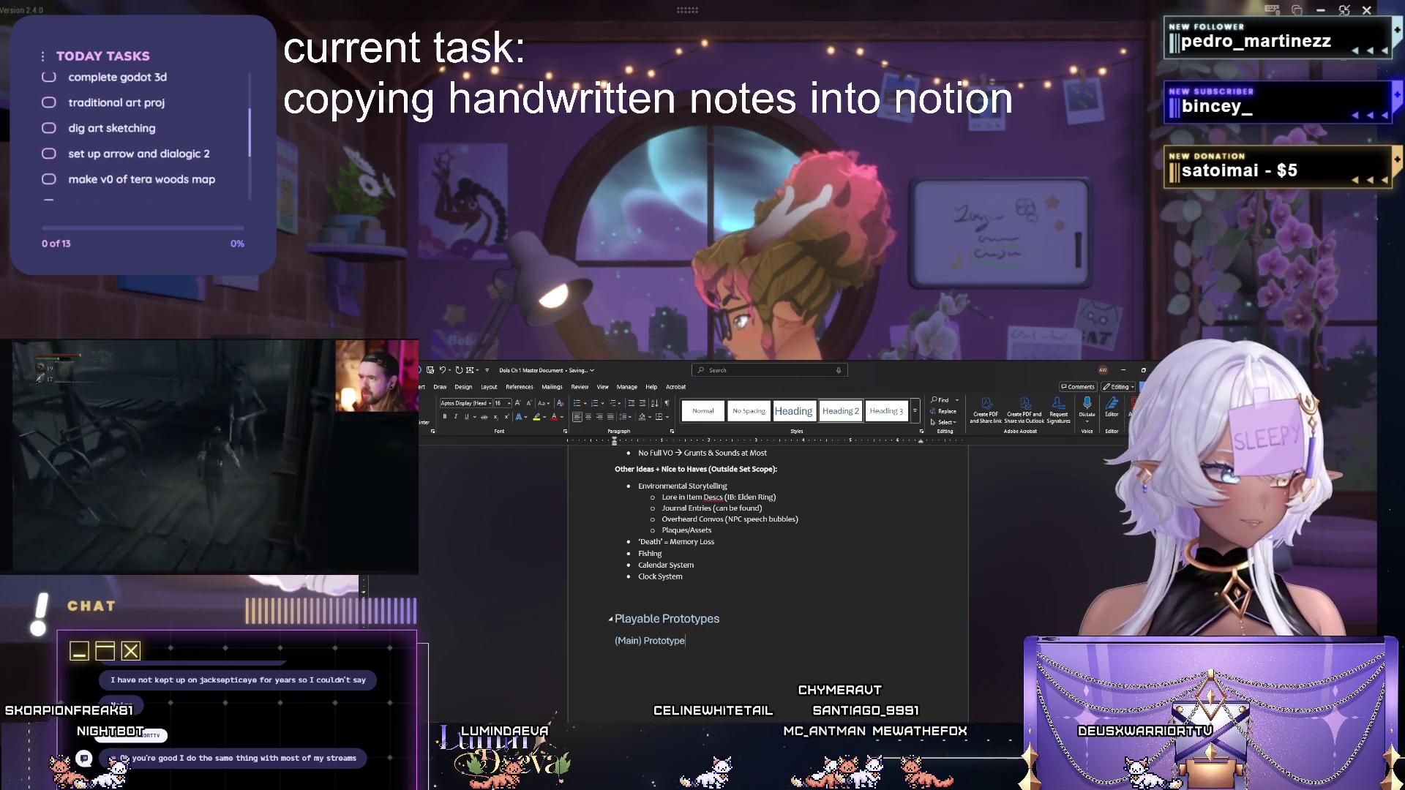
text(: Re)
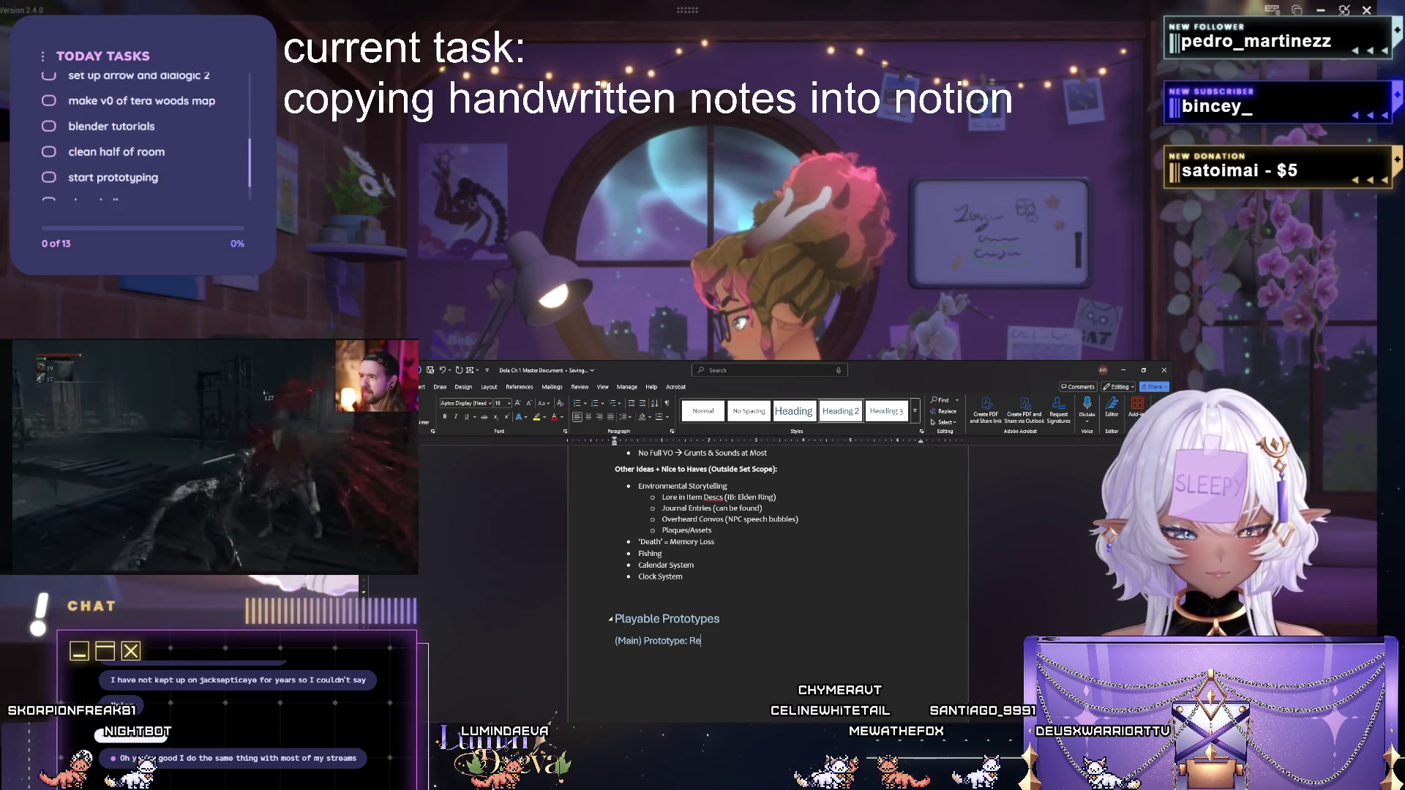
text(clusive Witch)
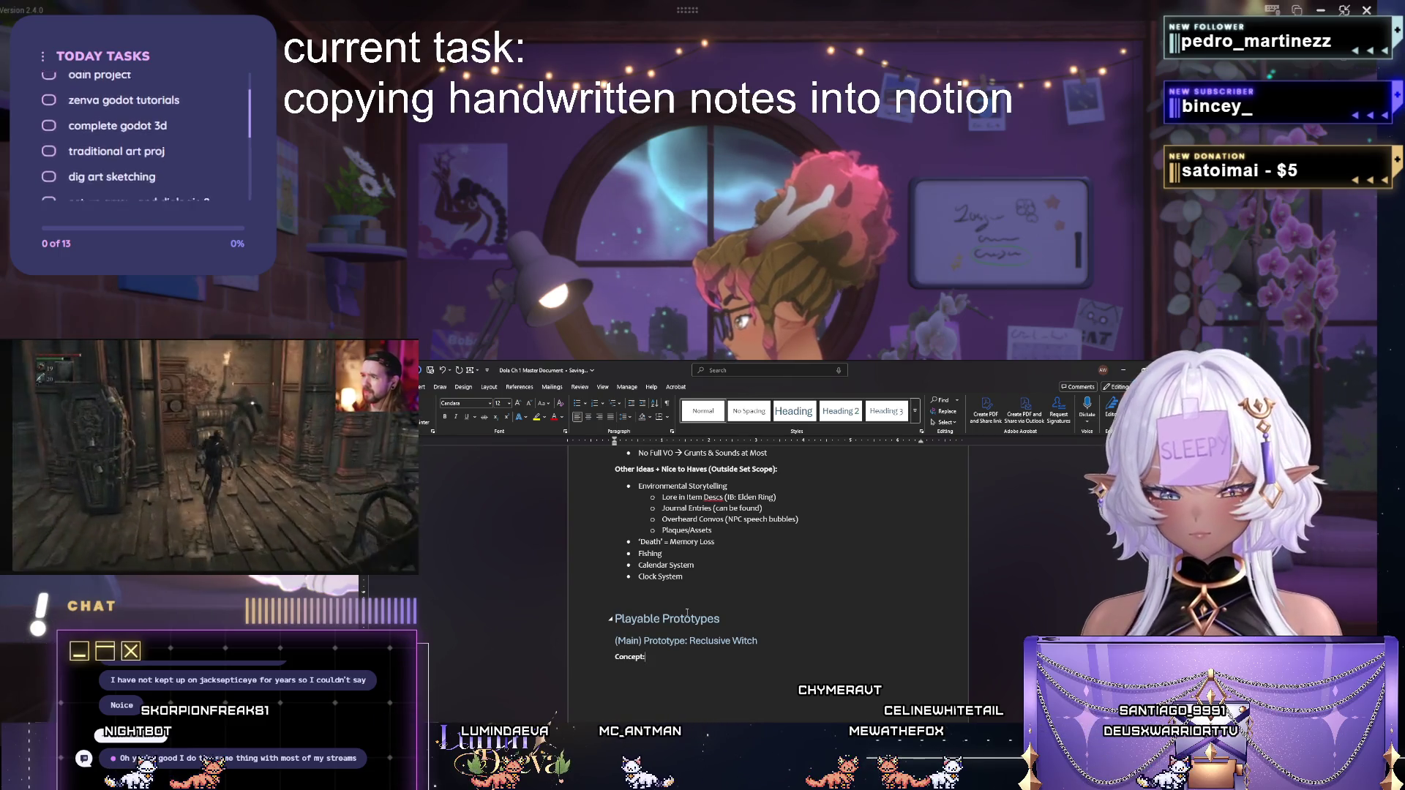
text(-Na)
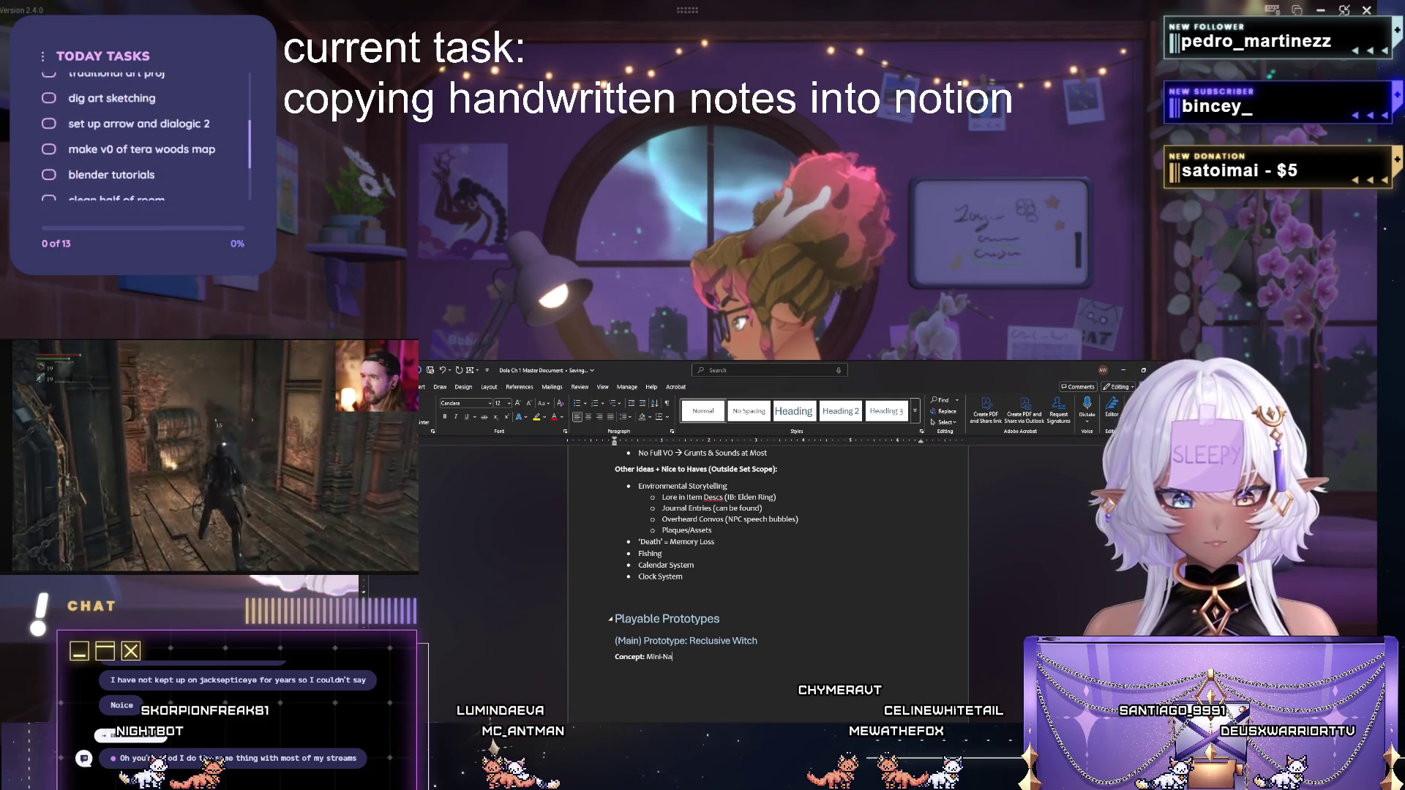
text(rrative ex)
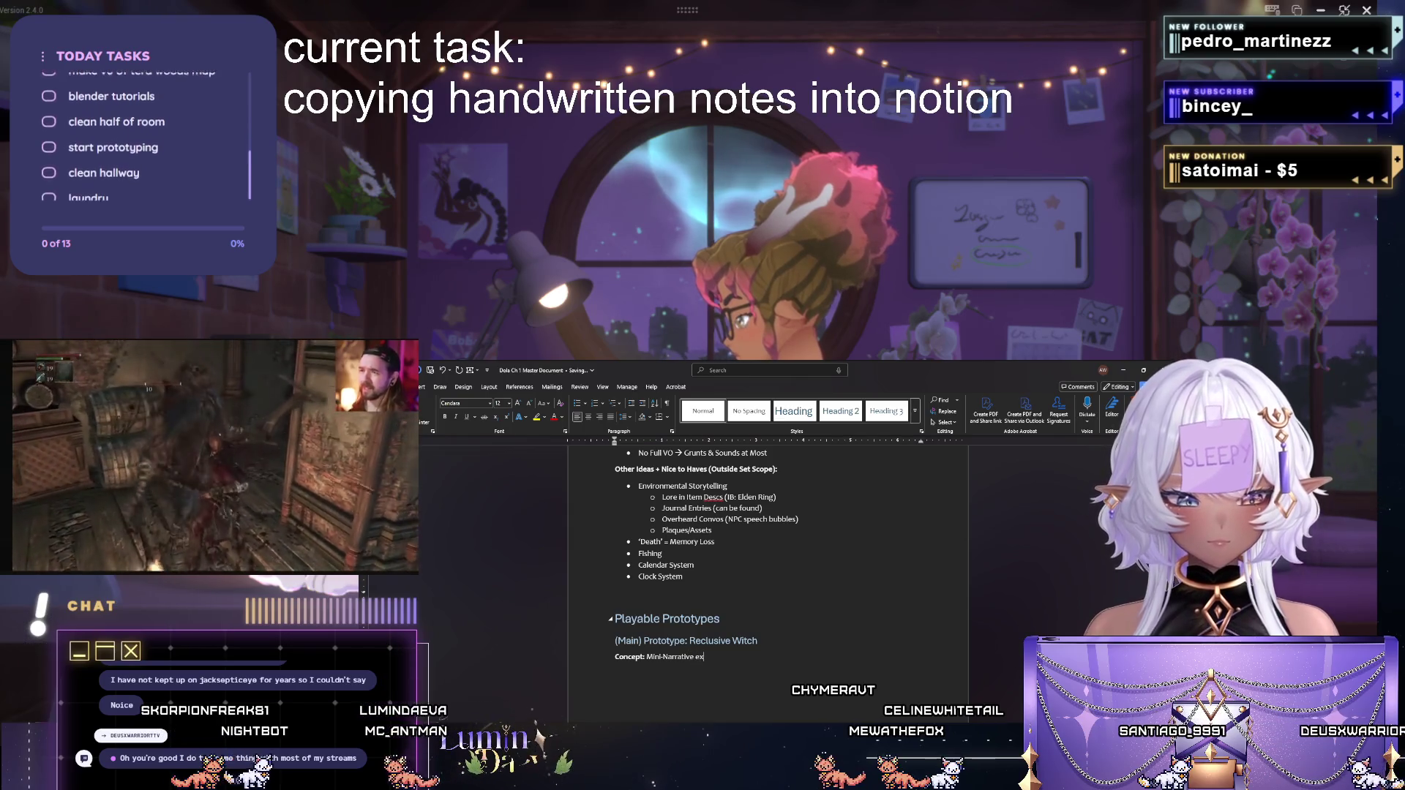
text(perience made up)
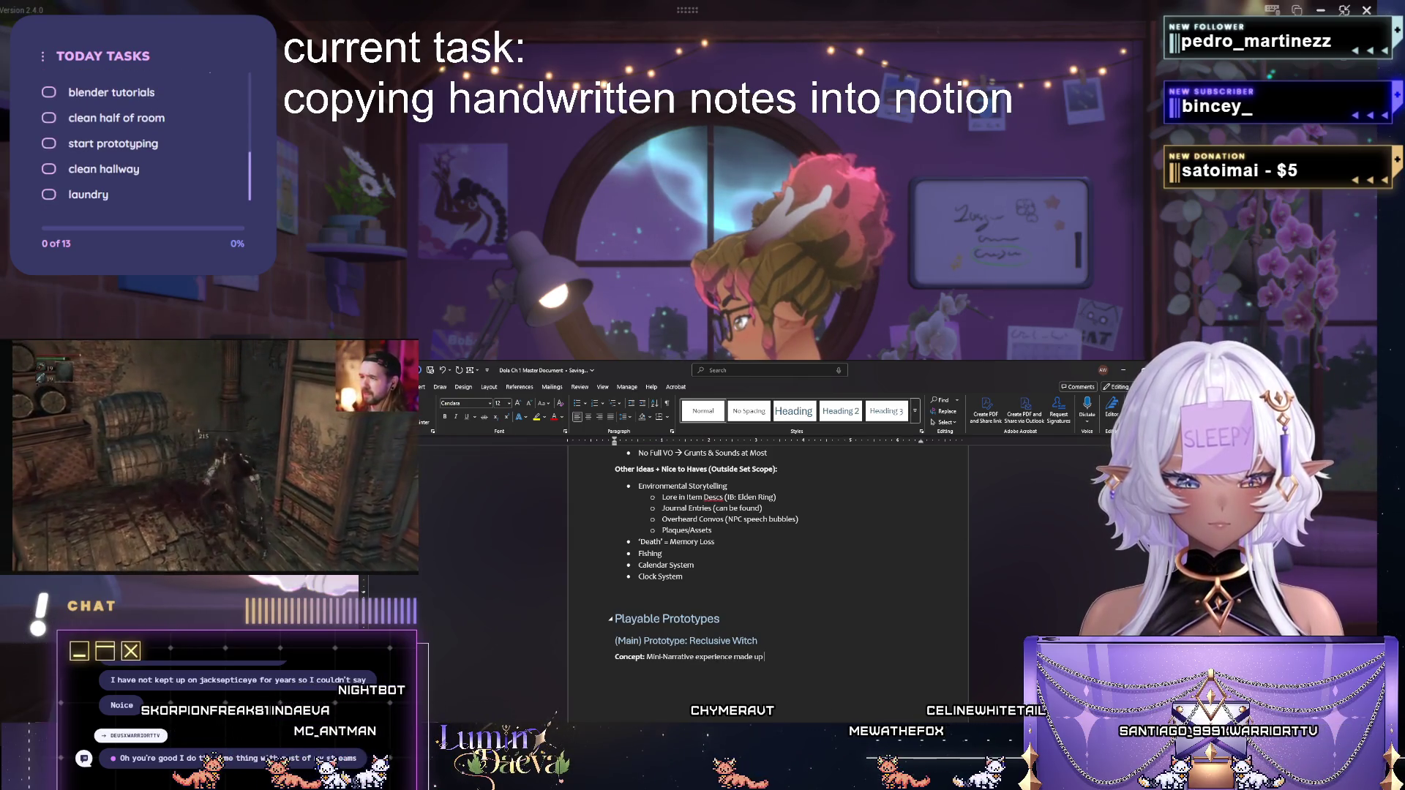
text( of multipl)
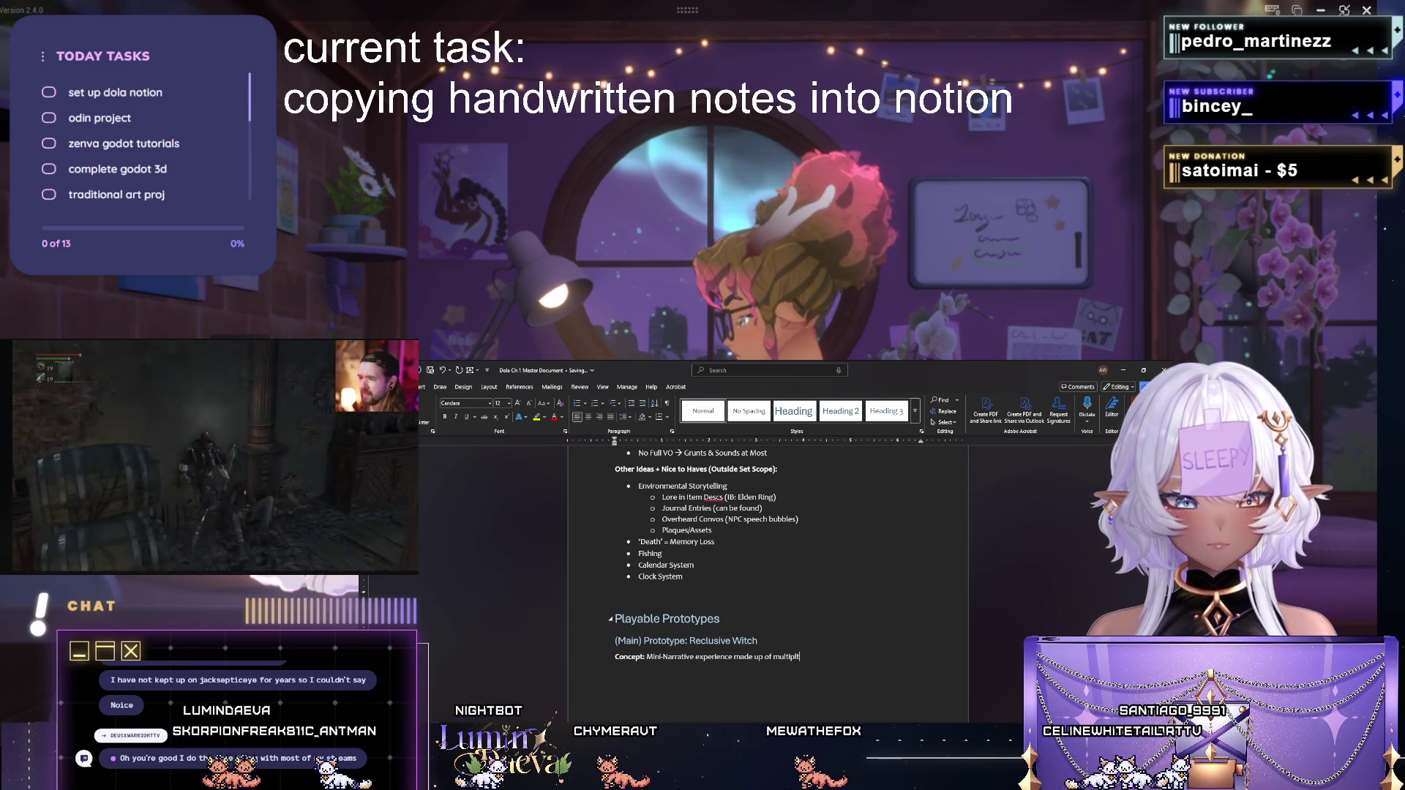
key(BackSpace)
key(BackSpace)
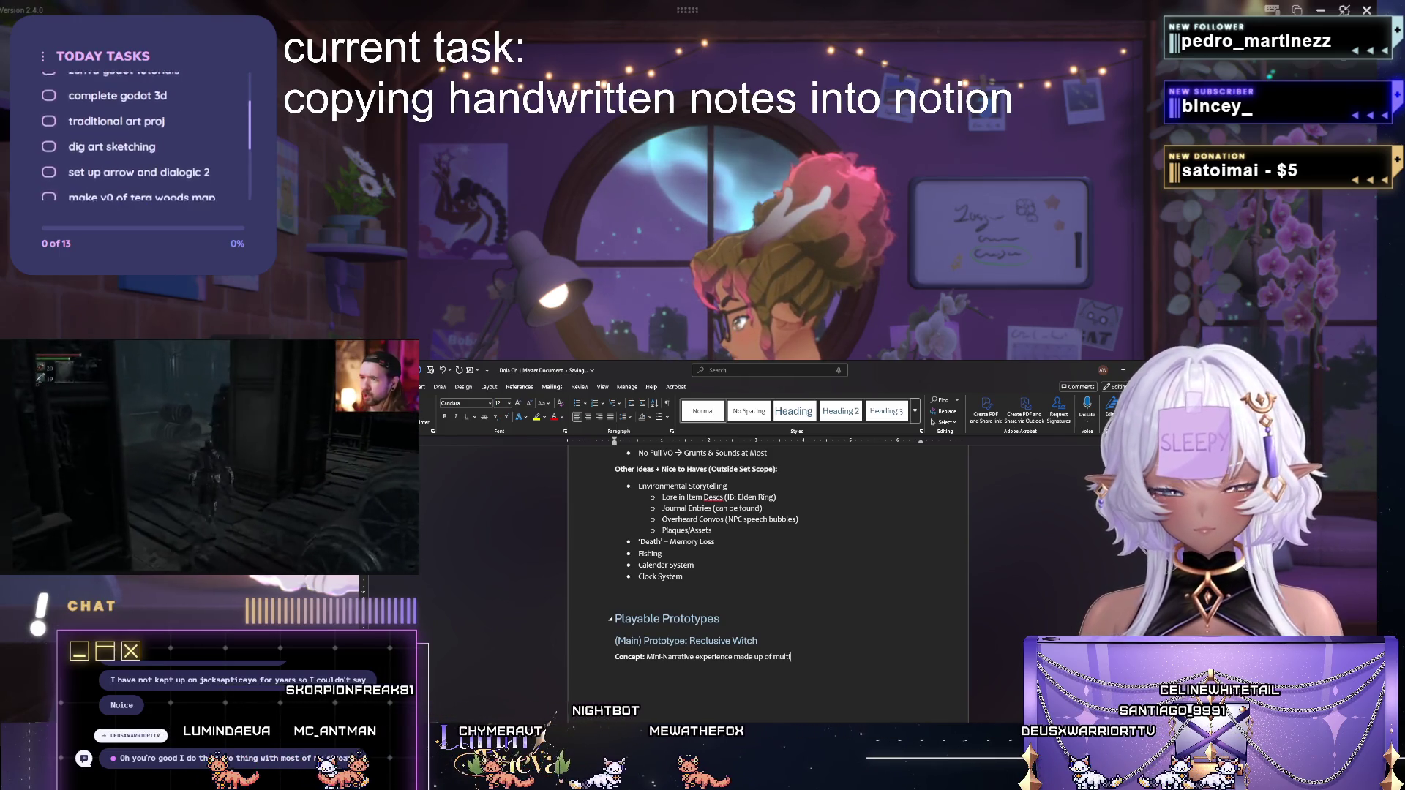
text(ple prototypes for systems/)
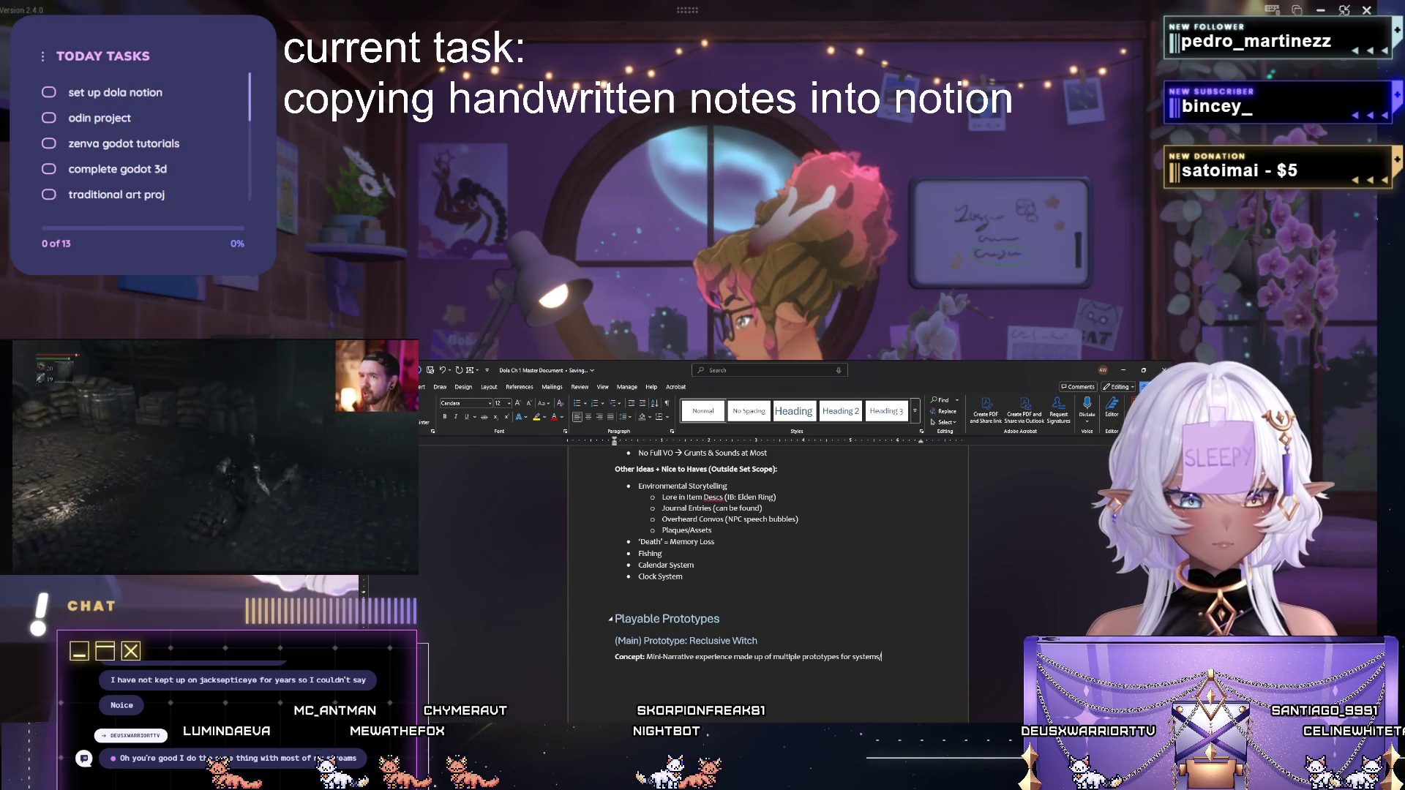
text(mechanics)
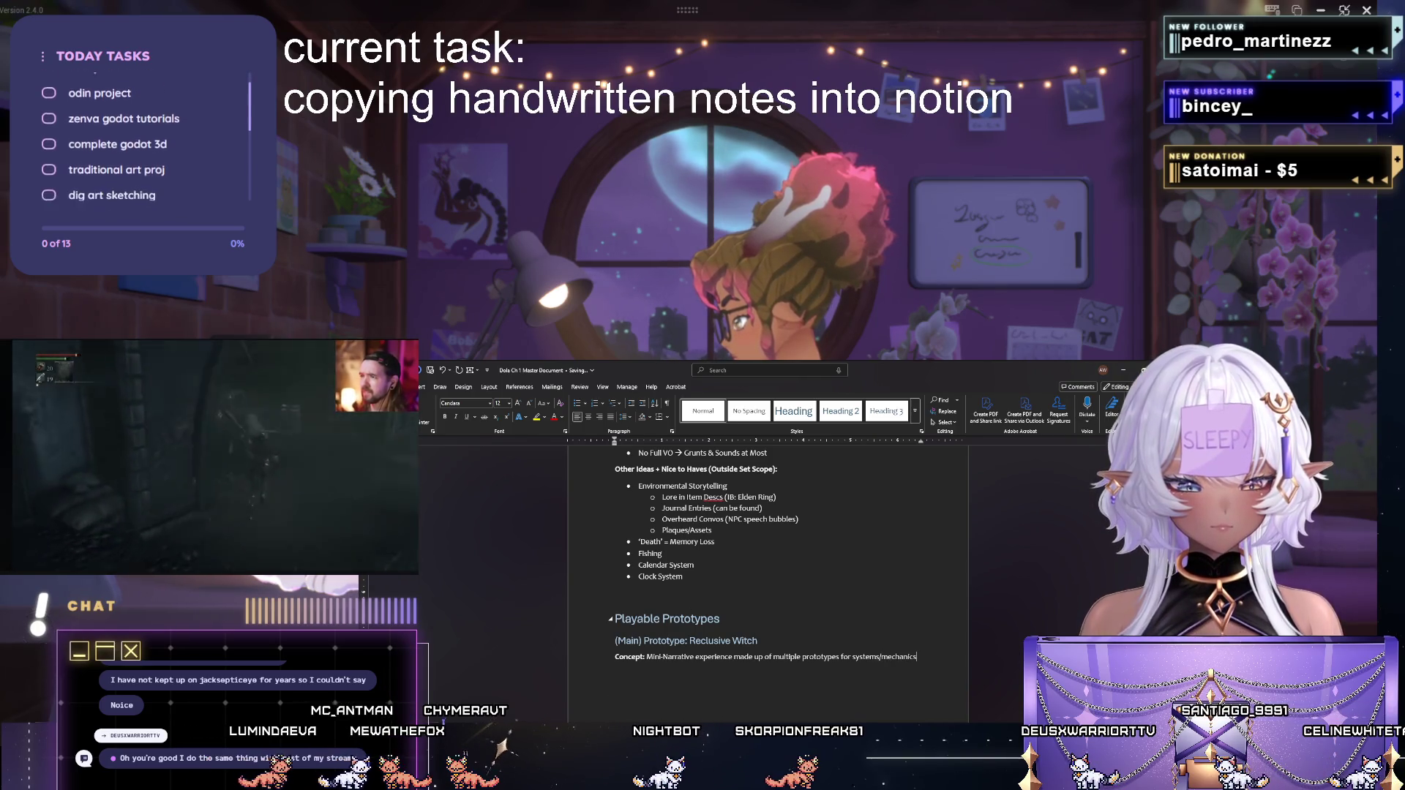
key(Return)
text(Scope:)
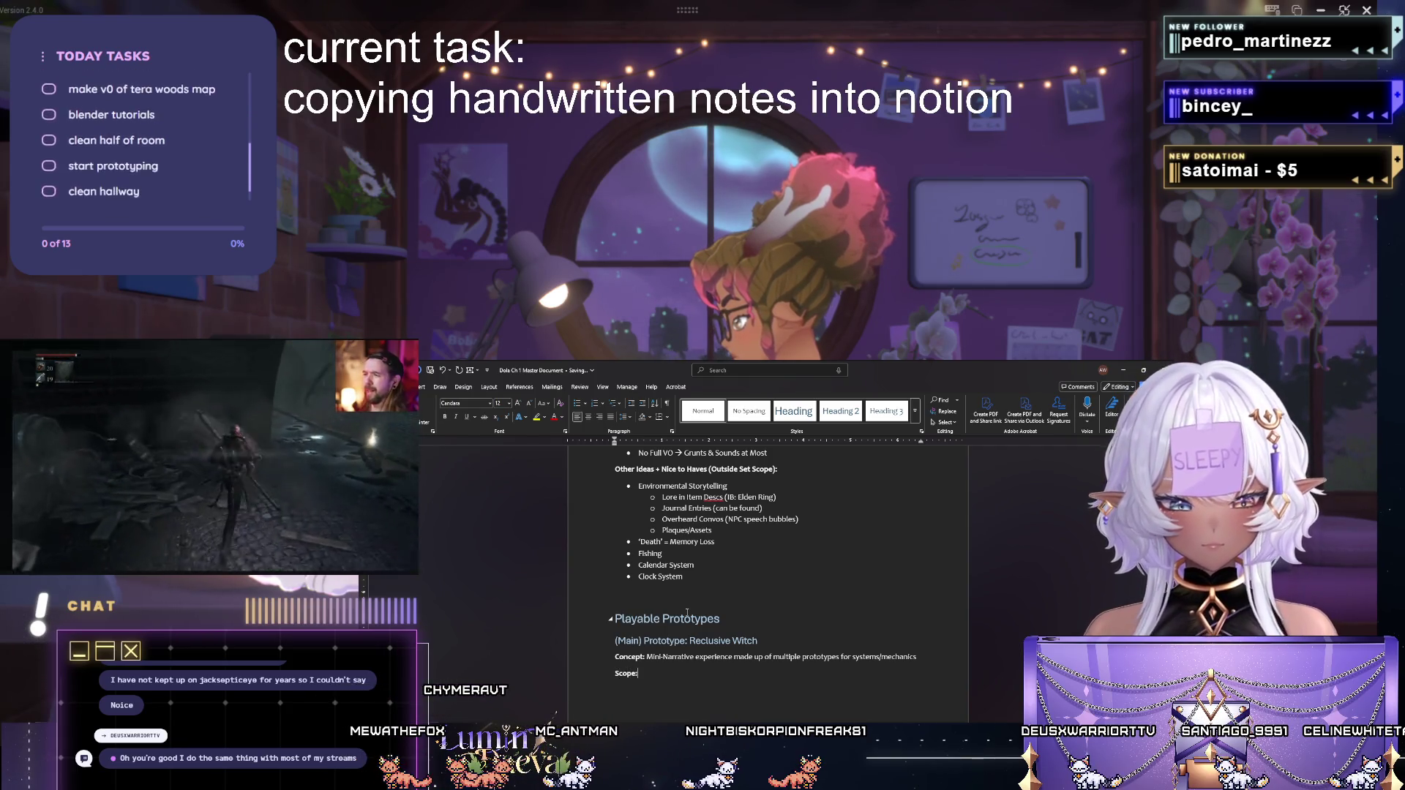
List scope bullets: no combat or combat-adjacent abilities, 4 NPCs, 5 levels with 6 settings, and a Homestead sub-point.
key(Return)
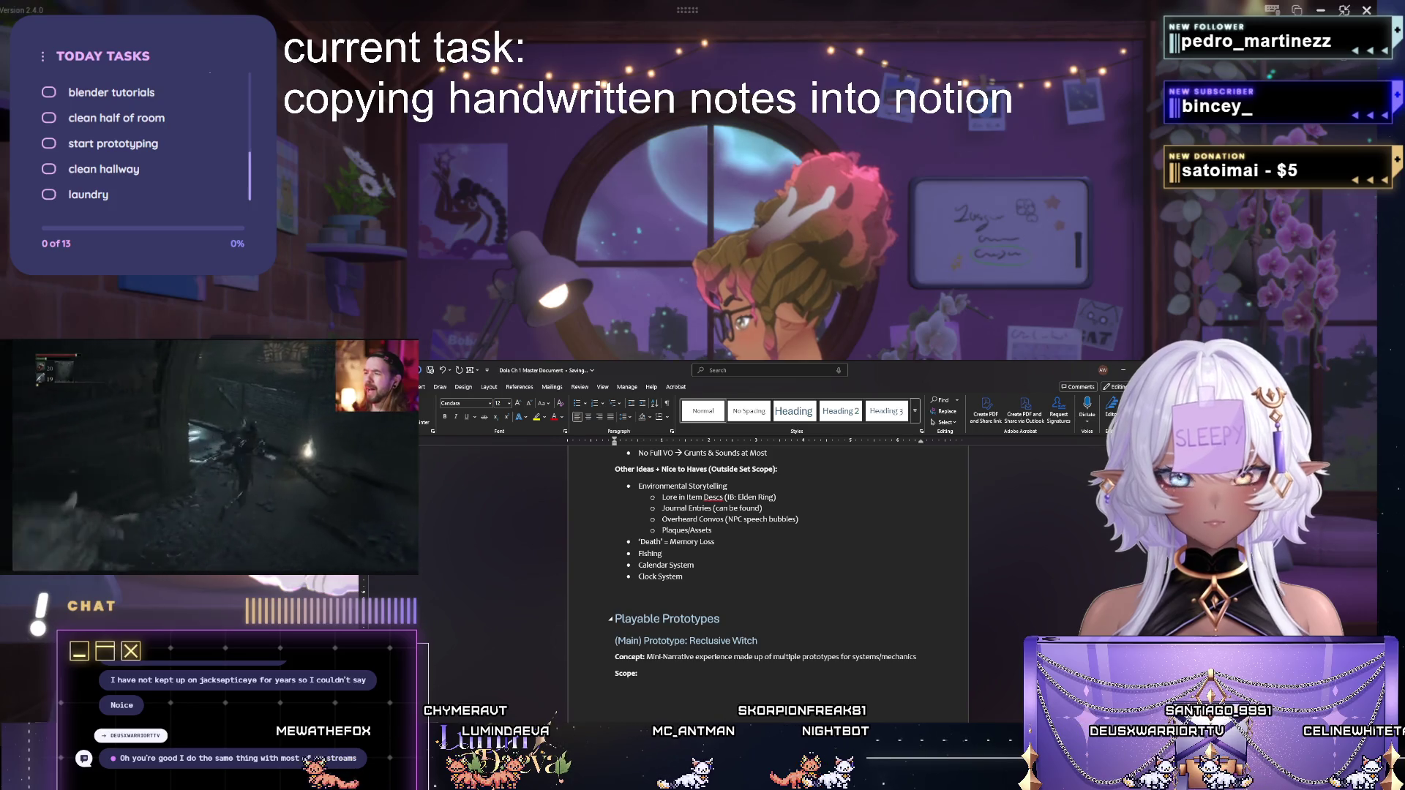
click(576, 403)
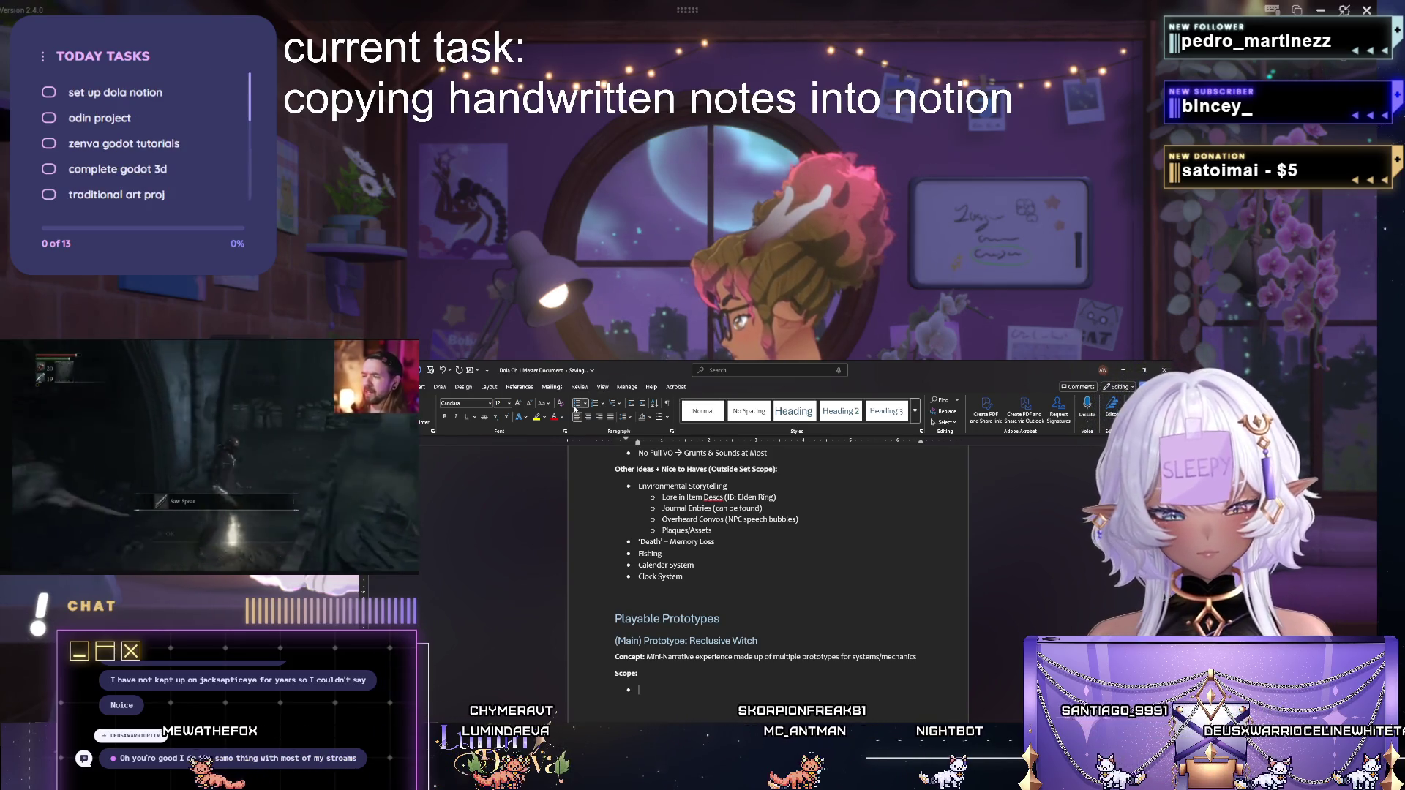
text(No Com)
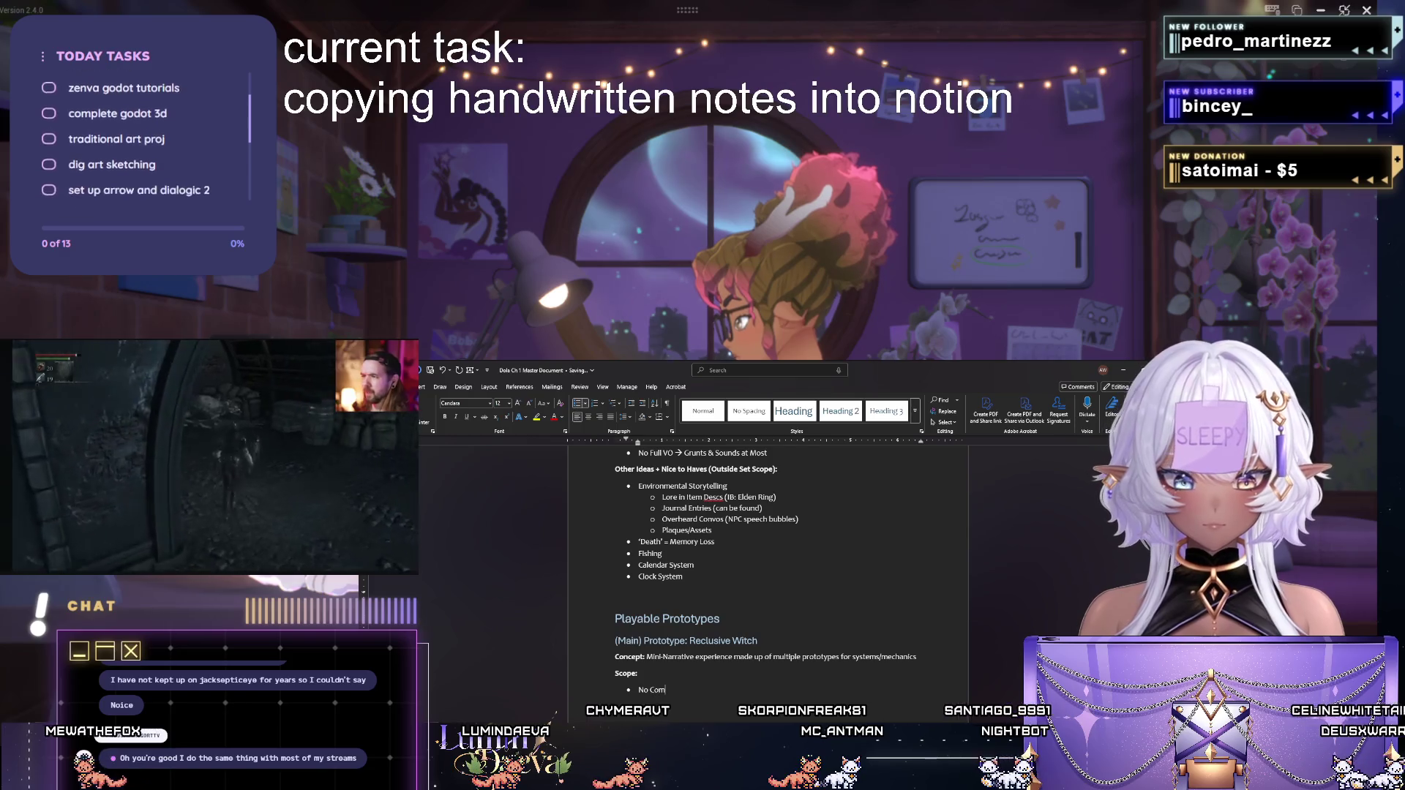
text(bat (Combat/C)
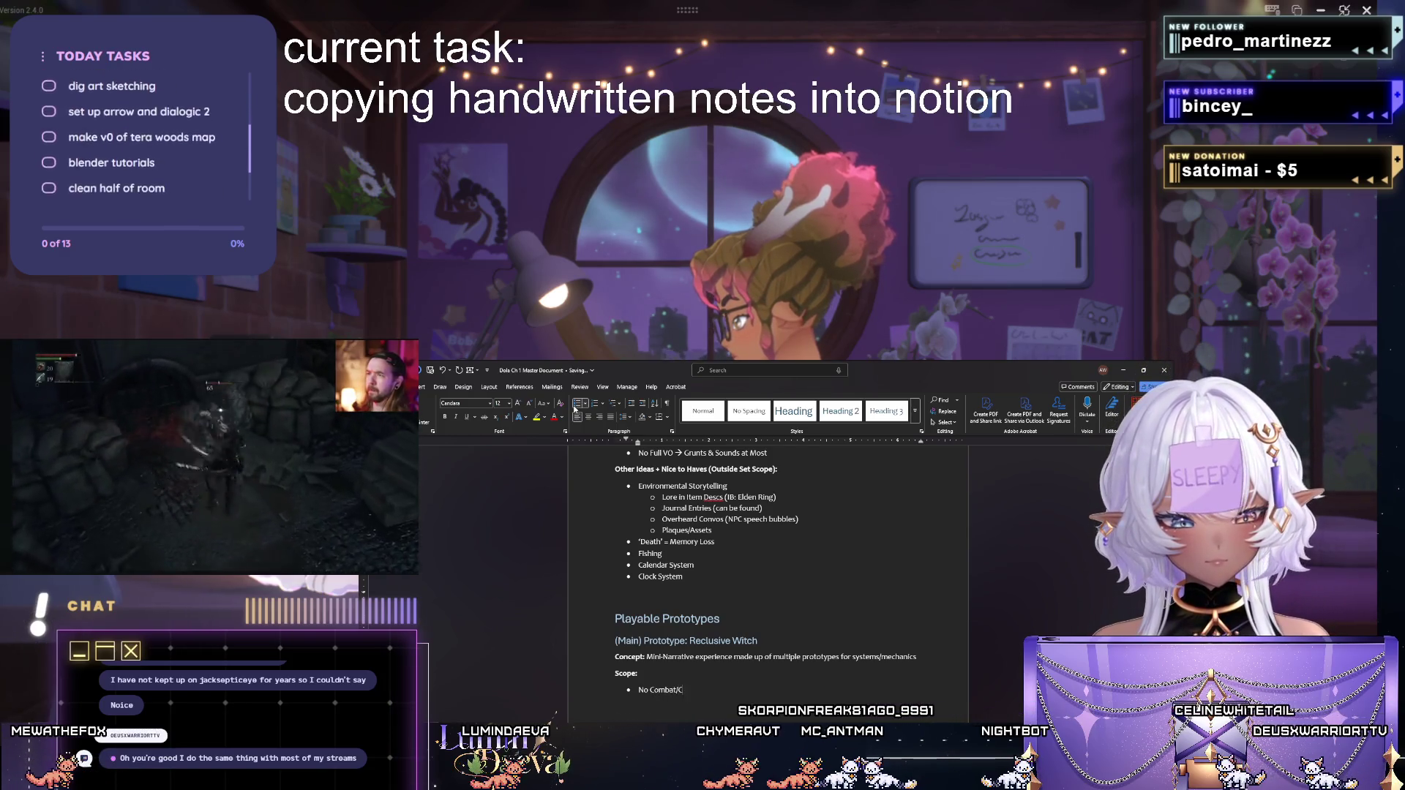
text(ombat-A)
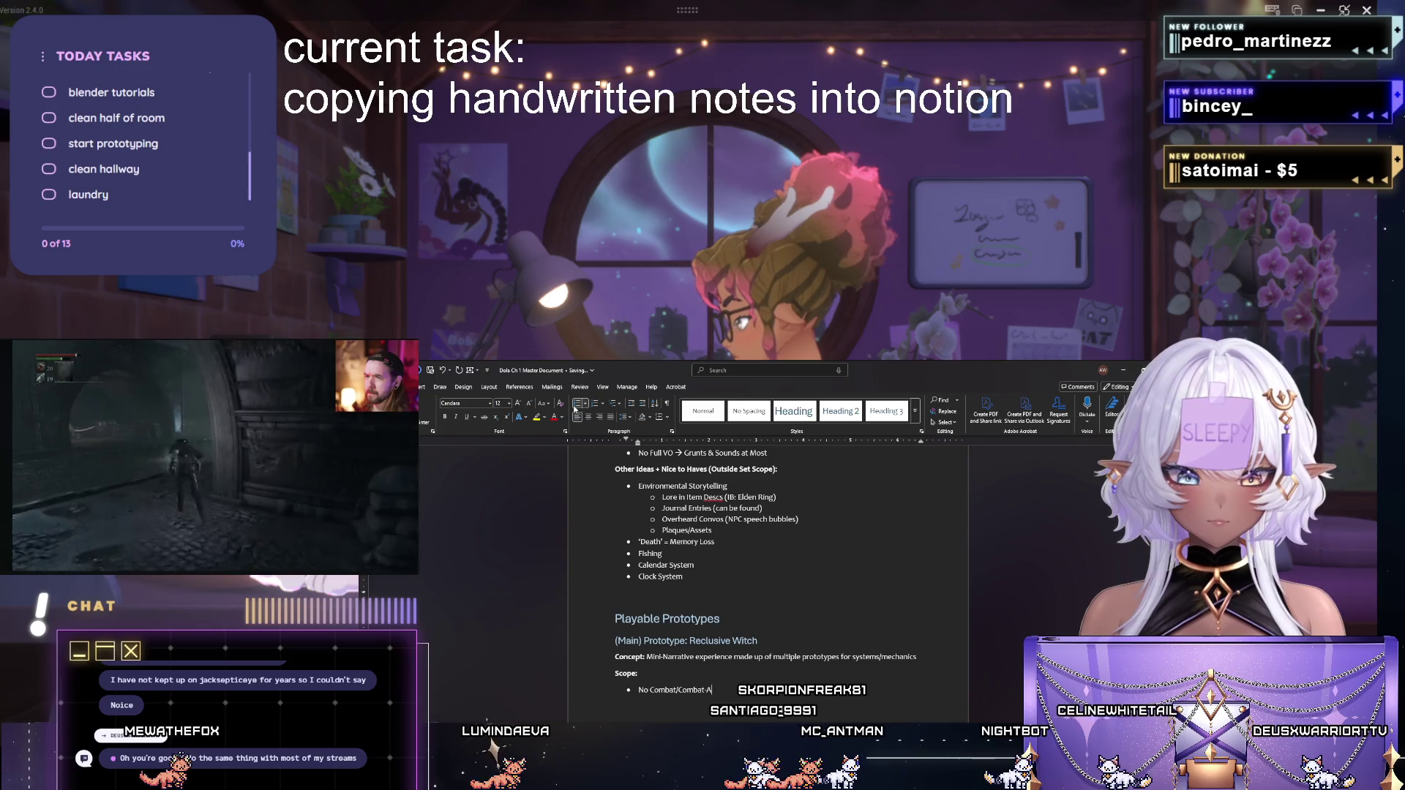
text(jacent))
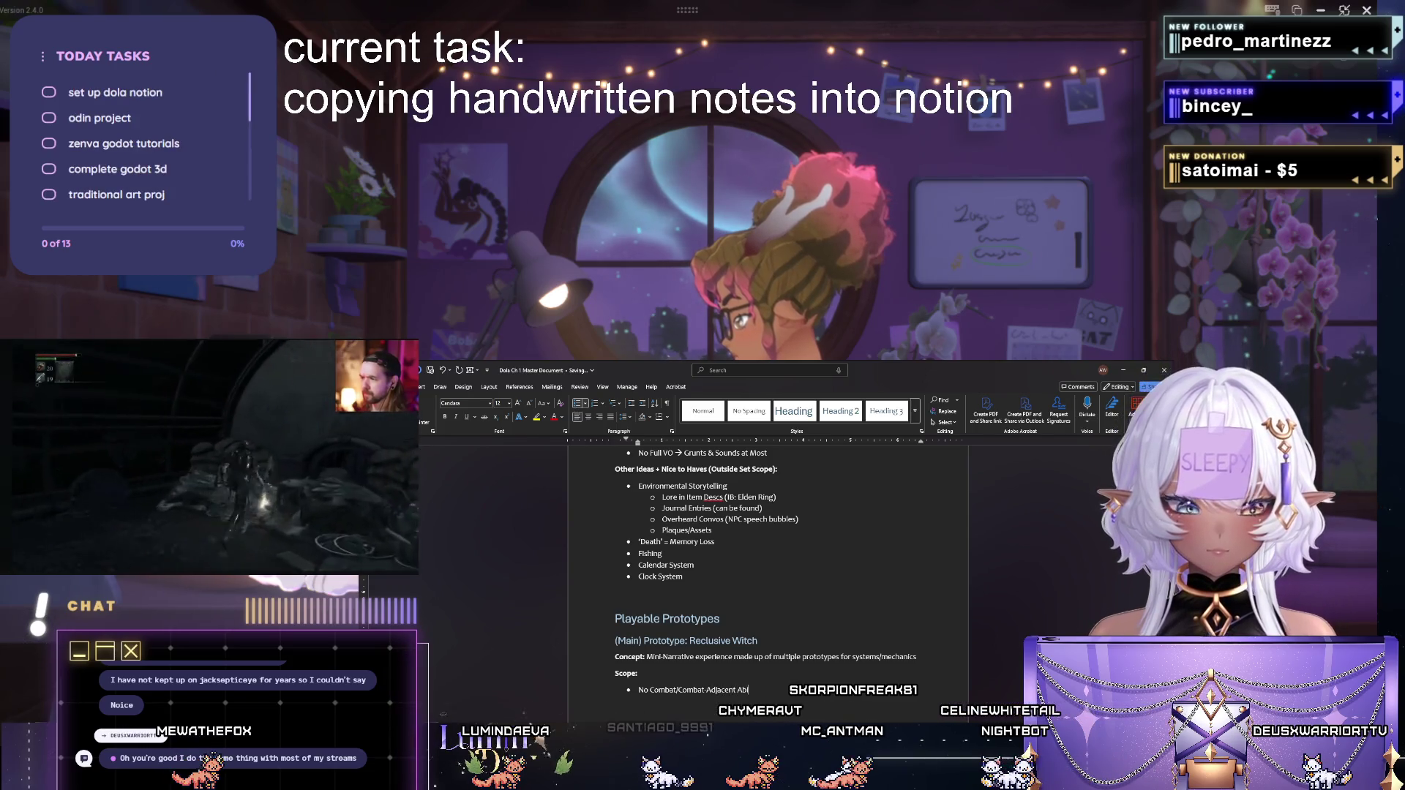
text(a)
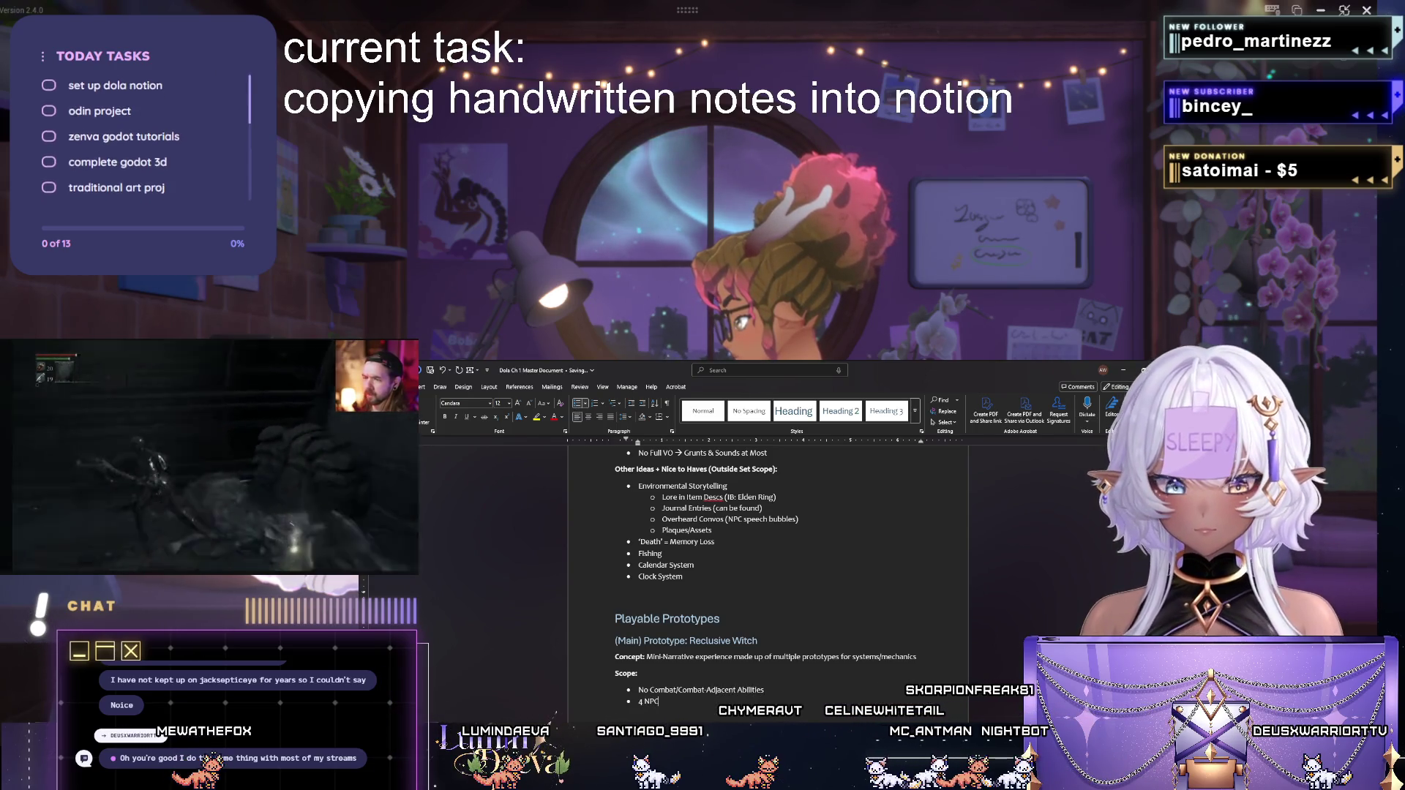
key(Return)
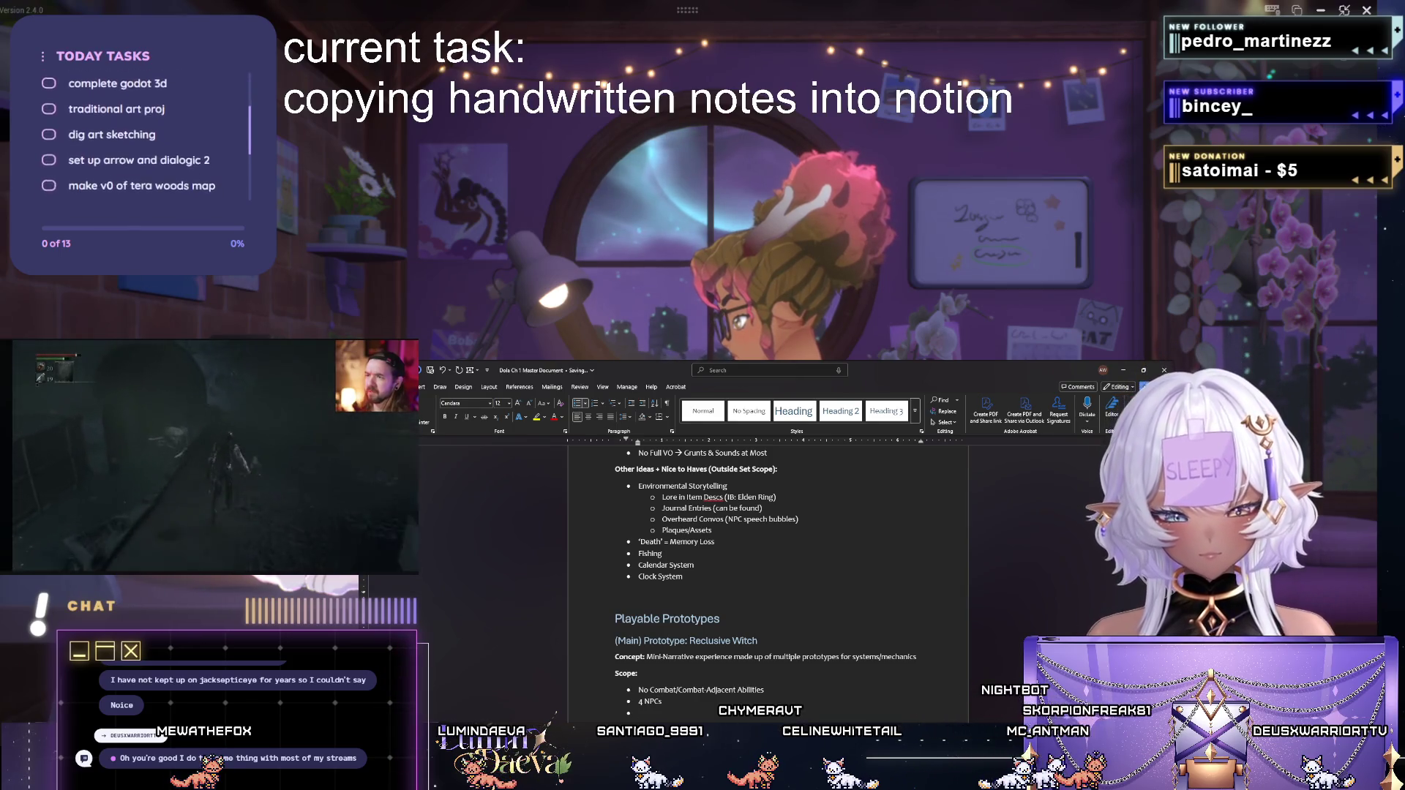
text(5 Levels, 6 'S)
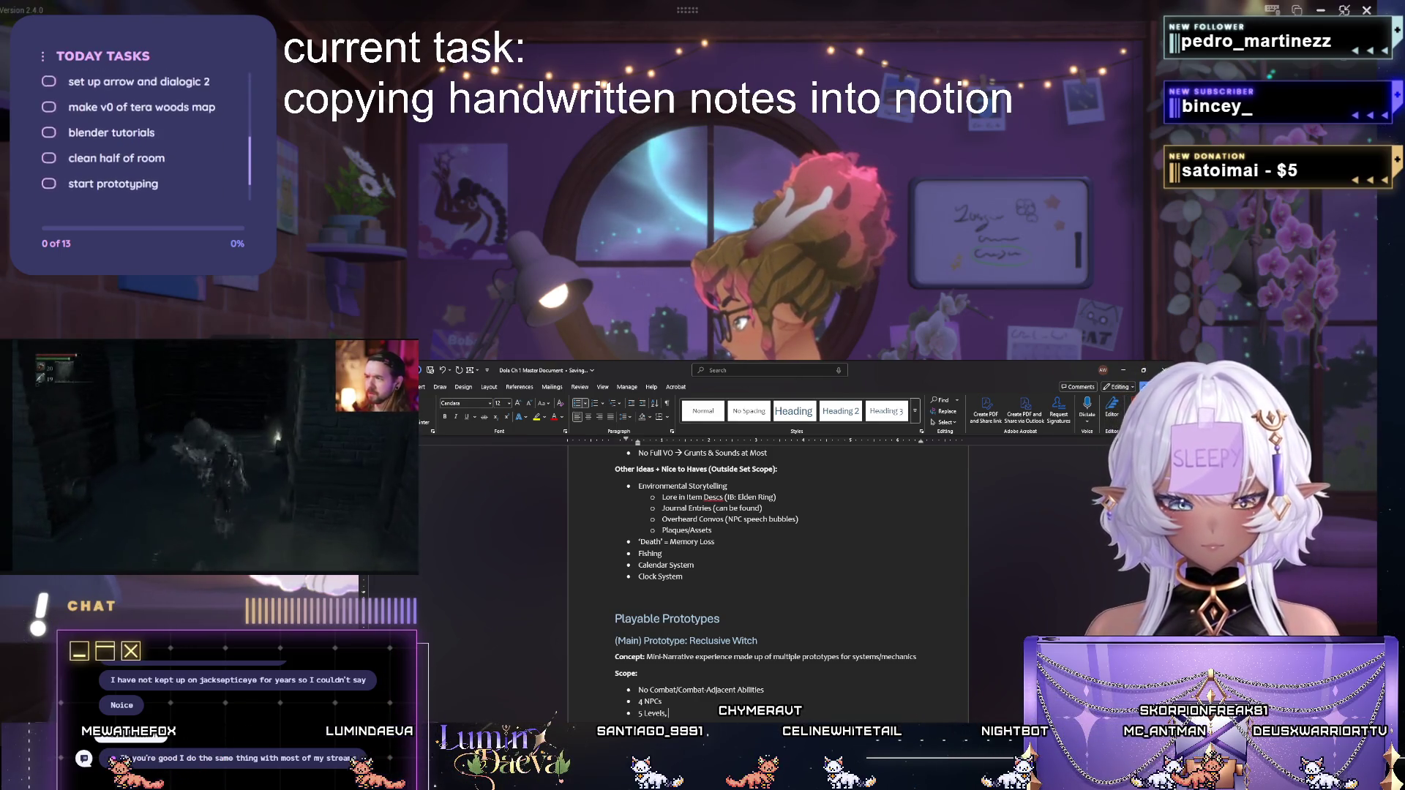
text(ettings')
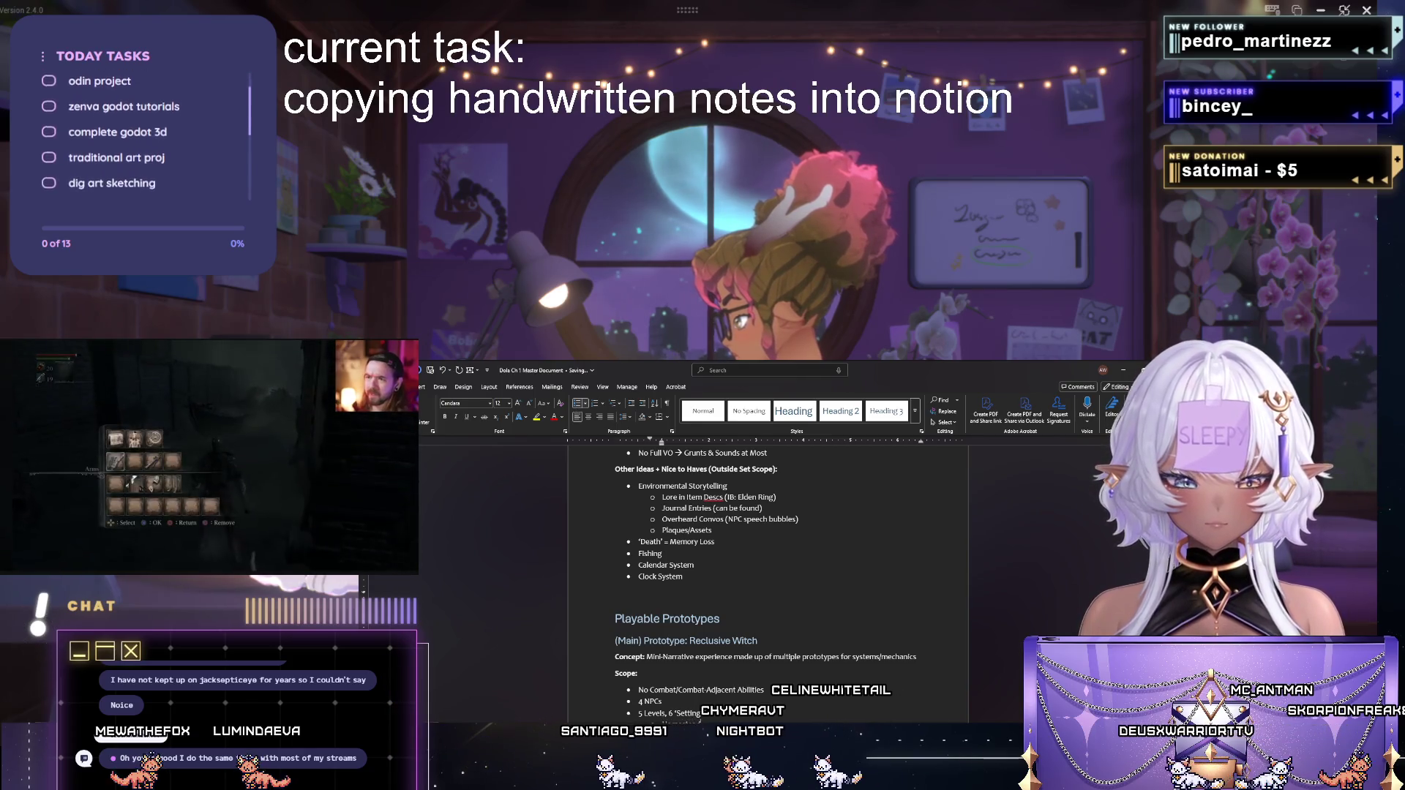
key(Return)
key(Tab)
text(Homestead)
key(Return)
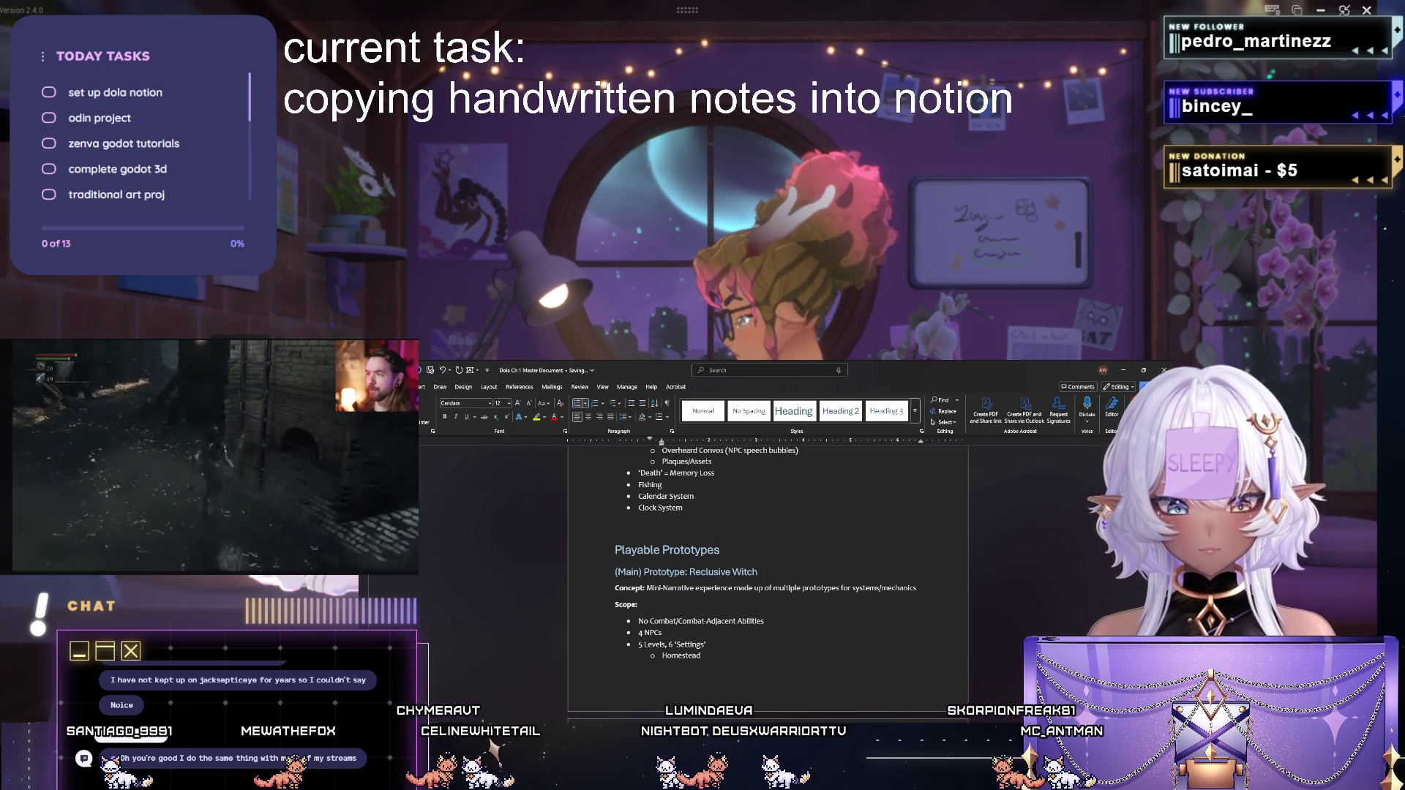
scroll(770, 549, down, 1)
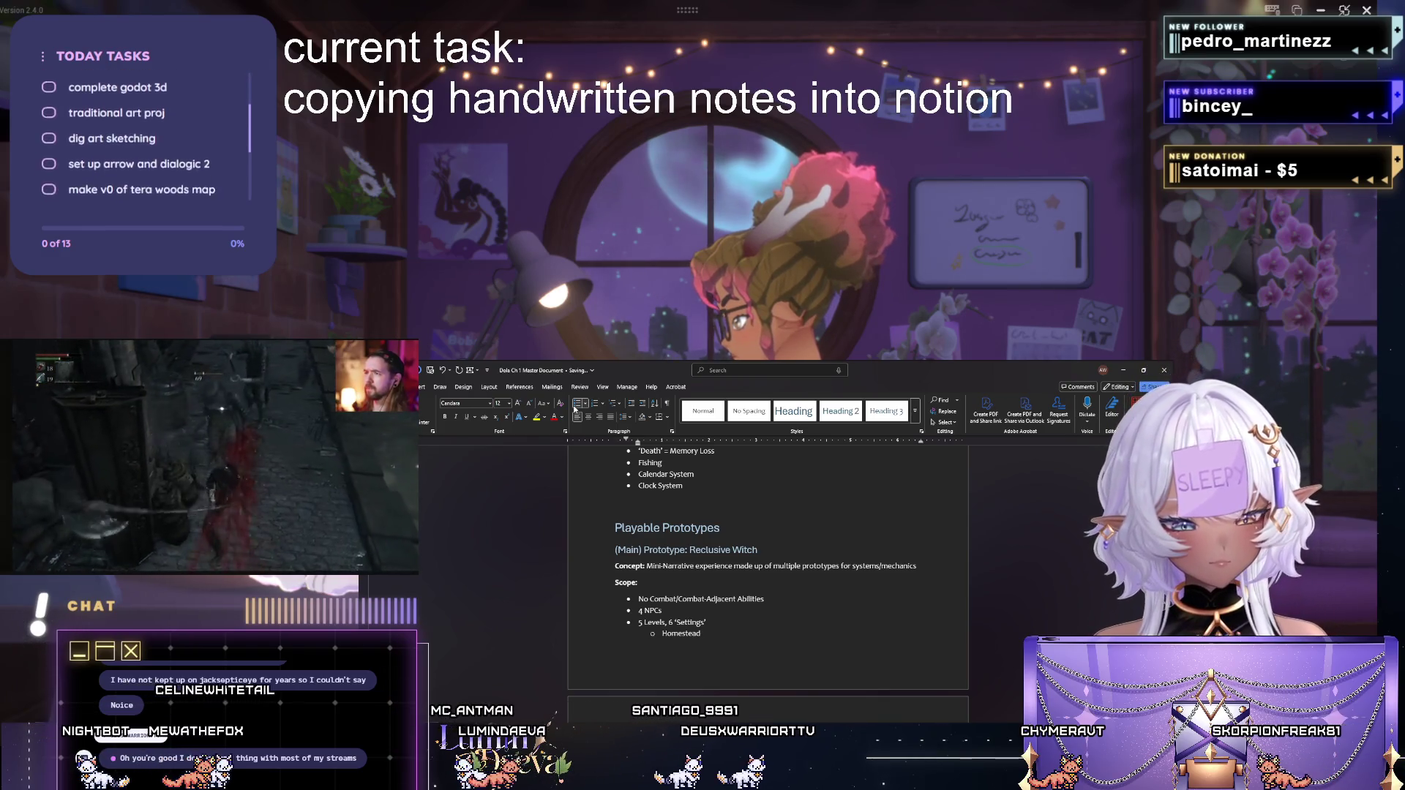
scroll(770, 549, down, 1)
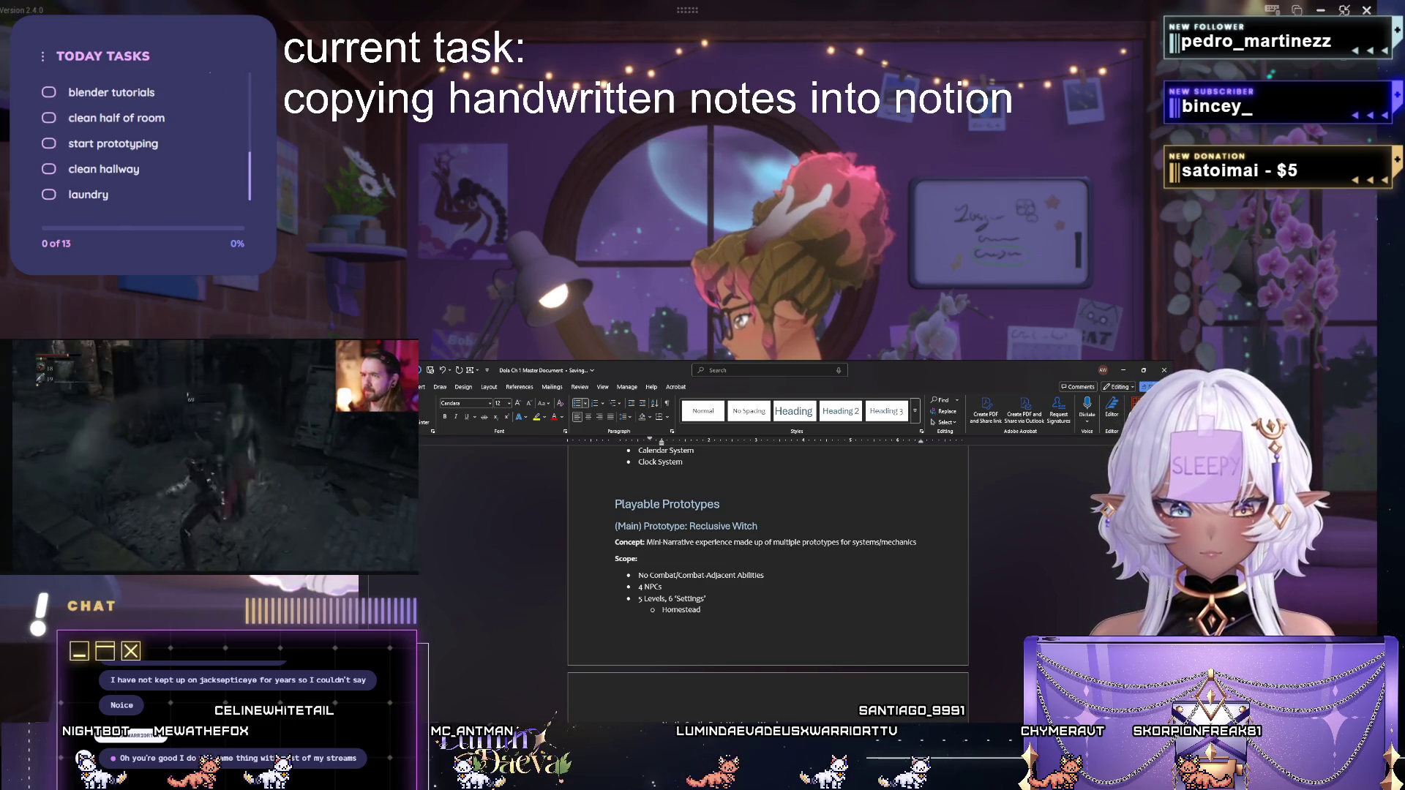
scroll(769, 550, down, 1)
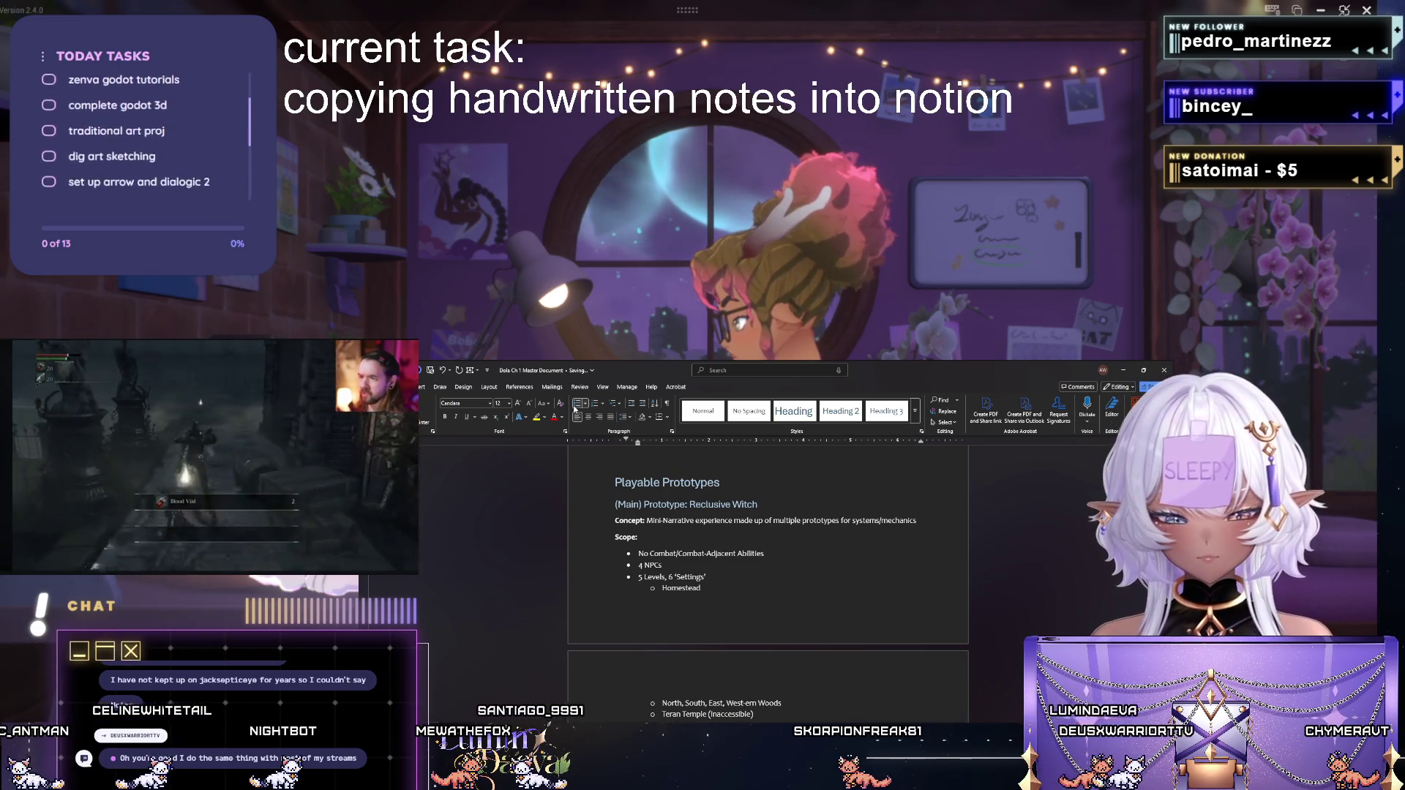
scroll(768, 549, down, 1)
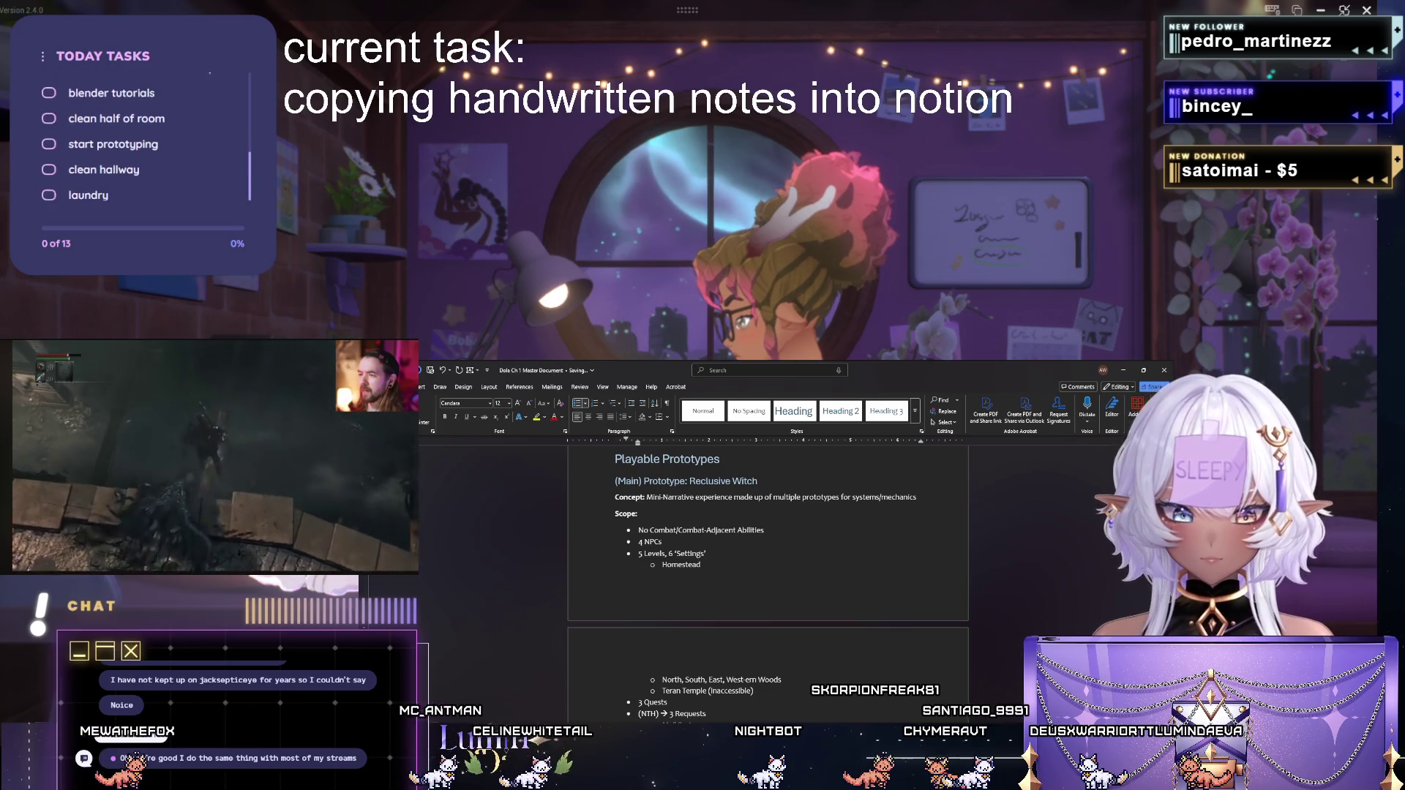
scroll(768, 549, down, 1)
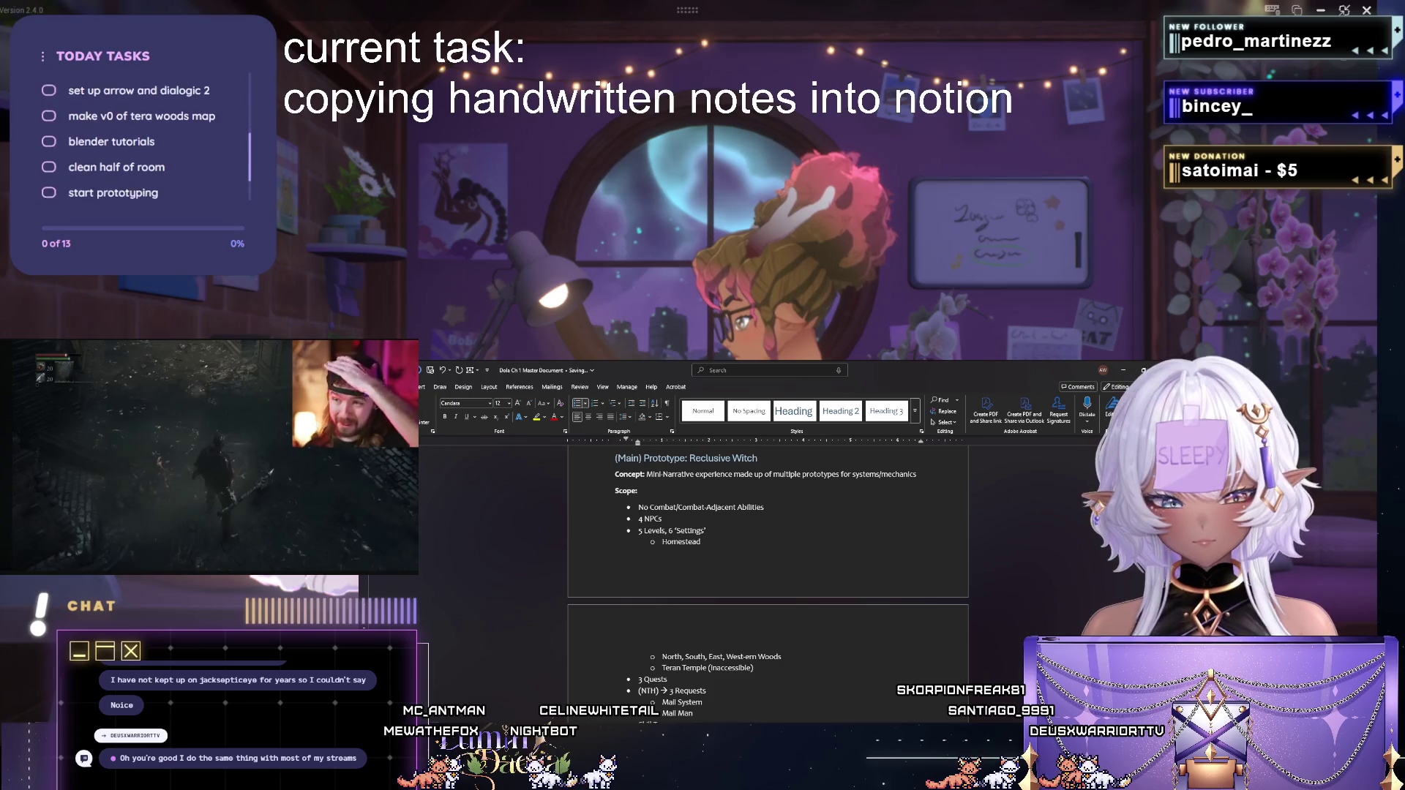
scroll(769, 582, down, 1)
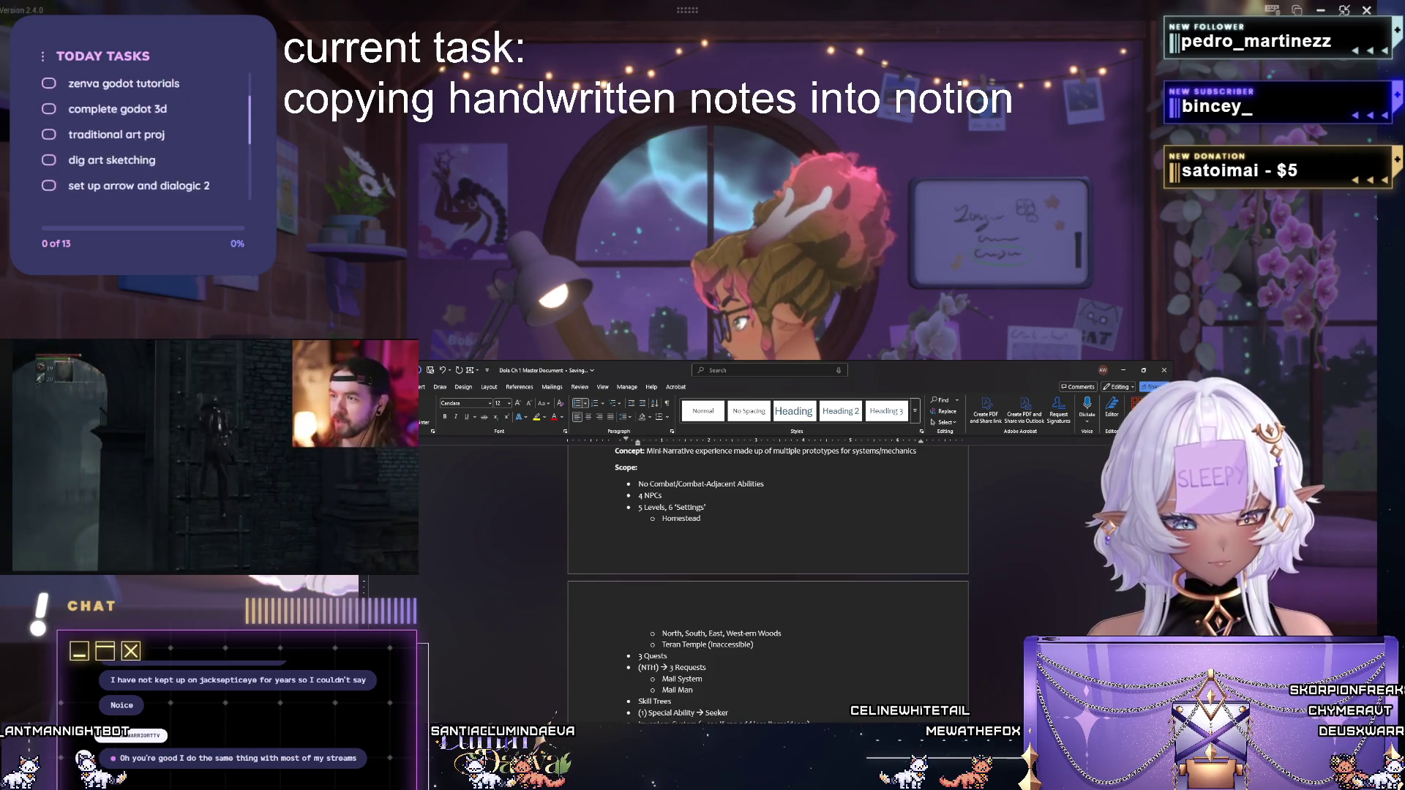
scroll(768, 582, down, 1)
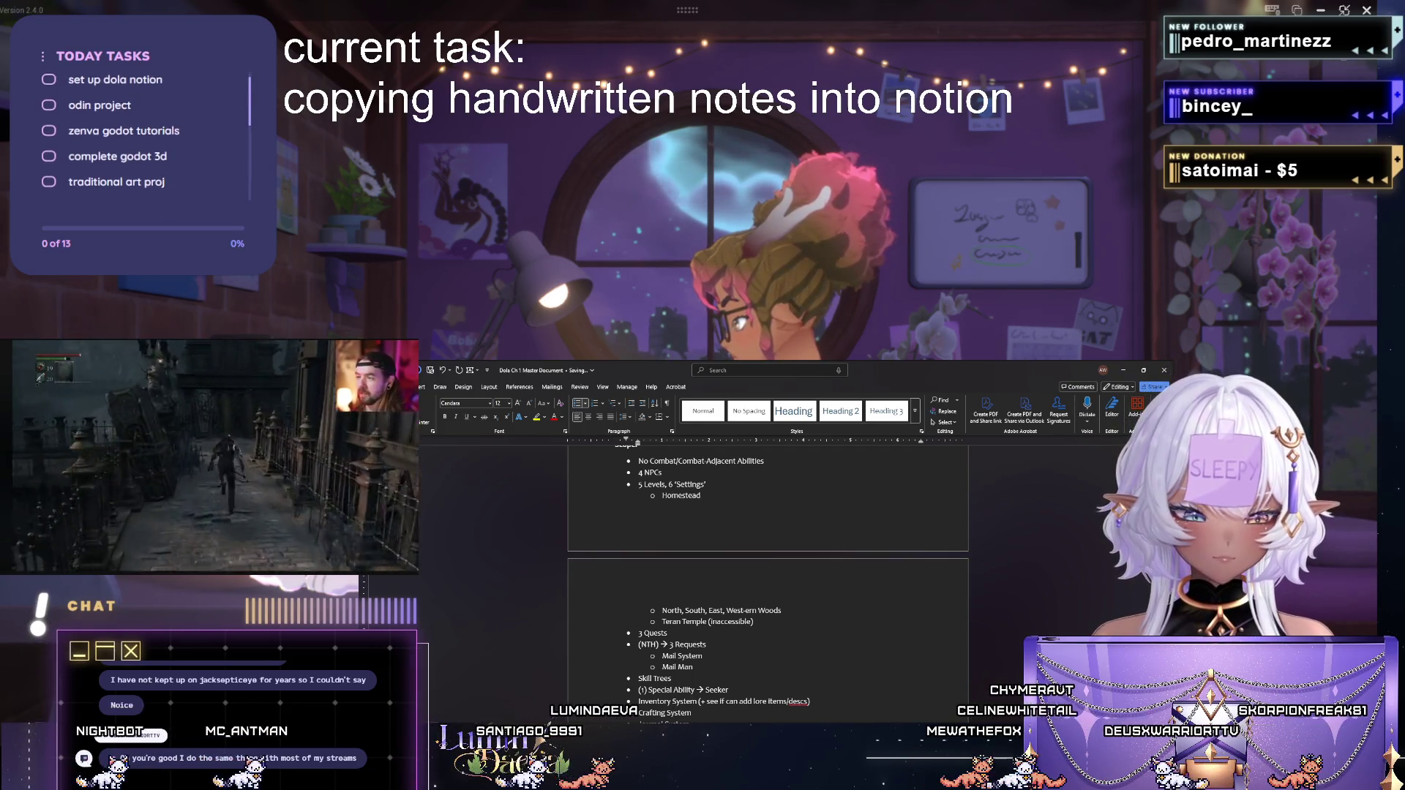
scroll(769, 581, down, 1)
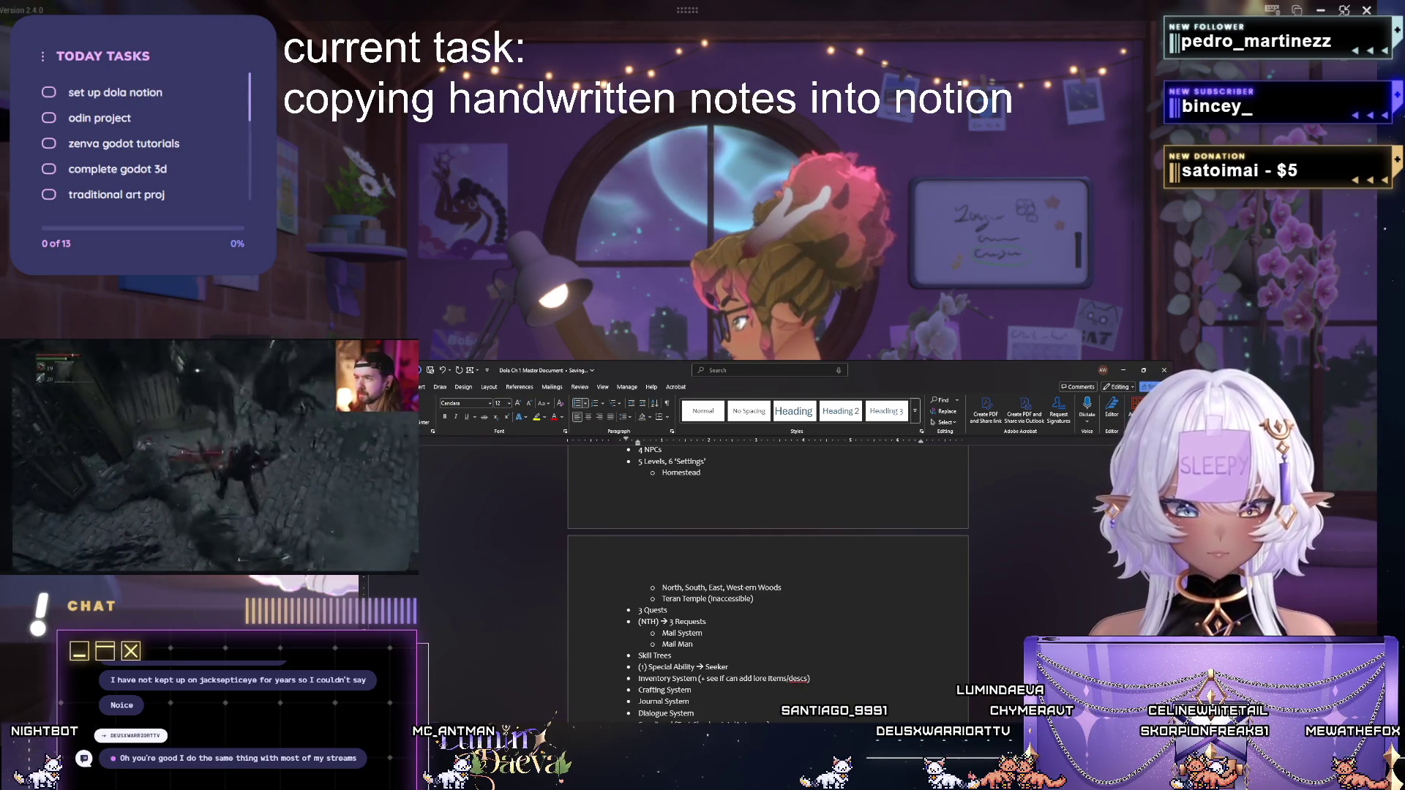
scroll(768, 604, down, 1)
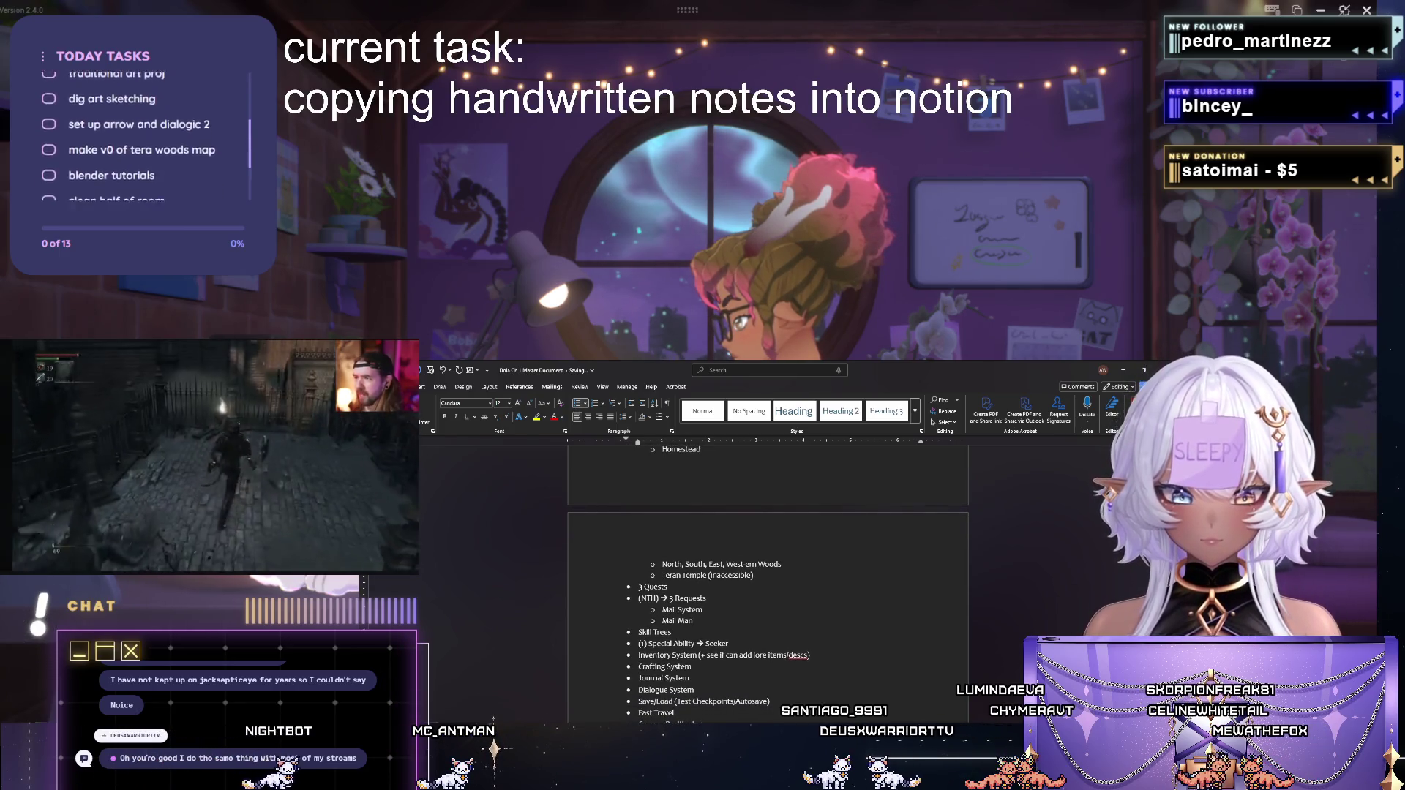
scroll(769, 615, down, 1)
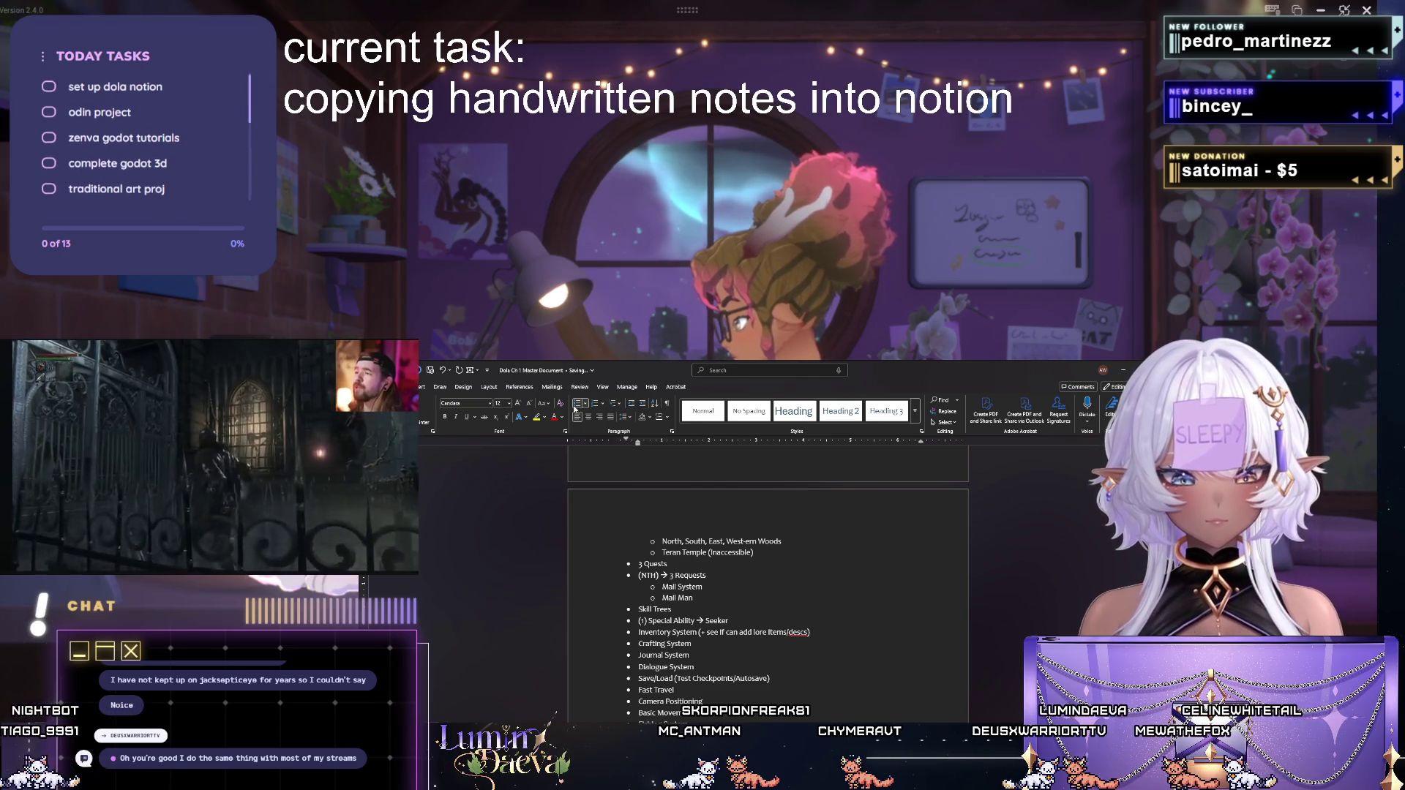
scroll(769, 604, down, 1)
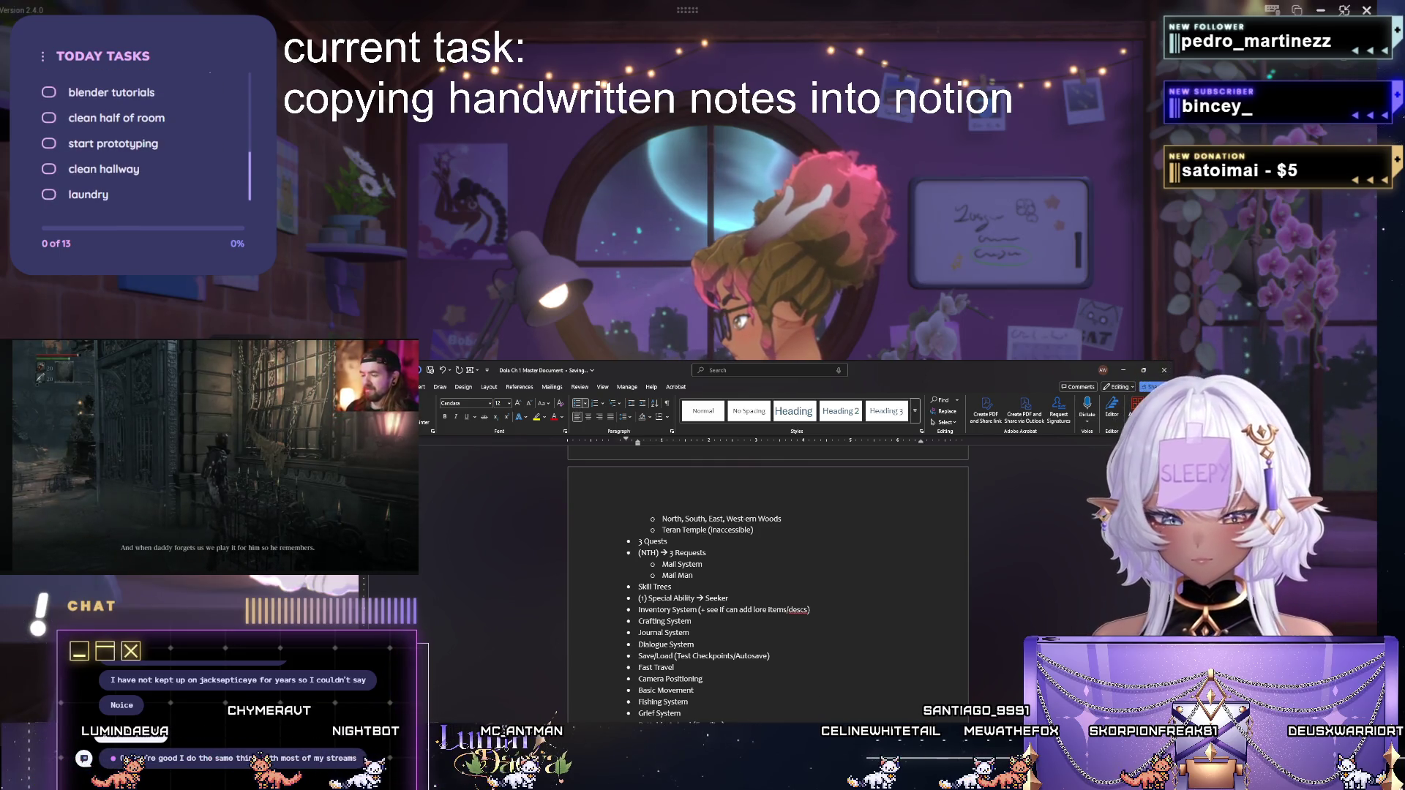
scroll(769, 615, down, 1)
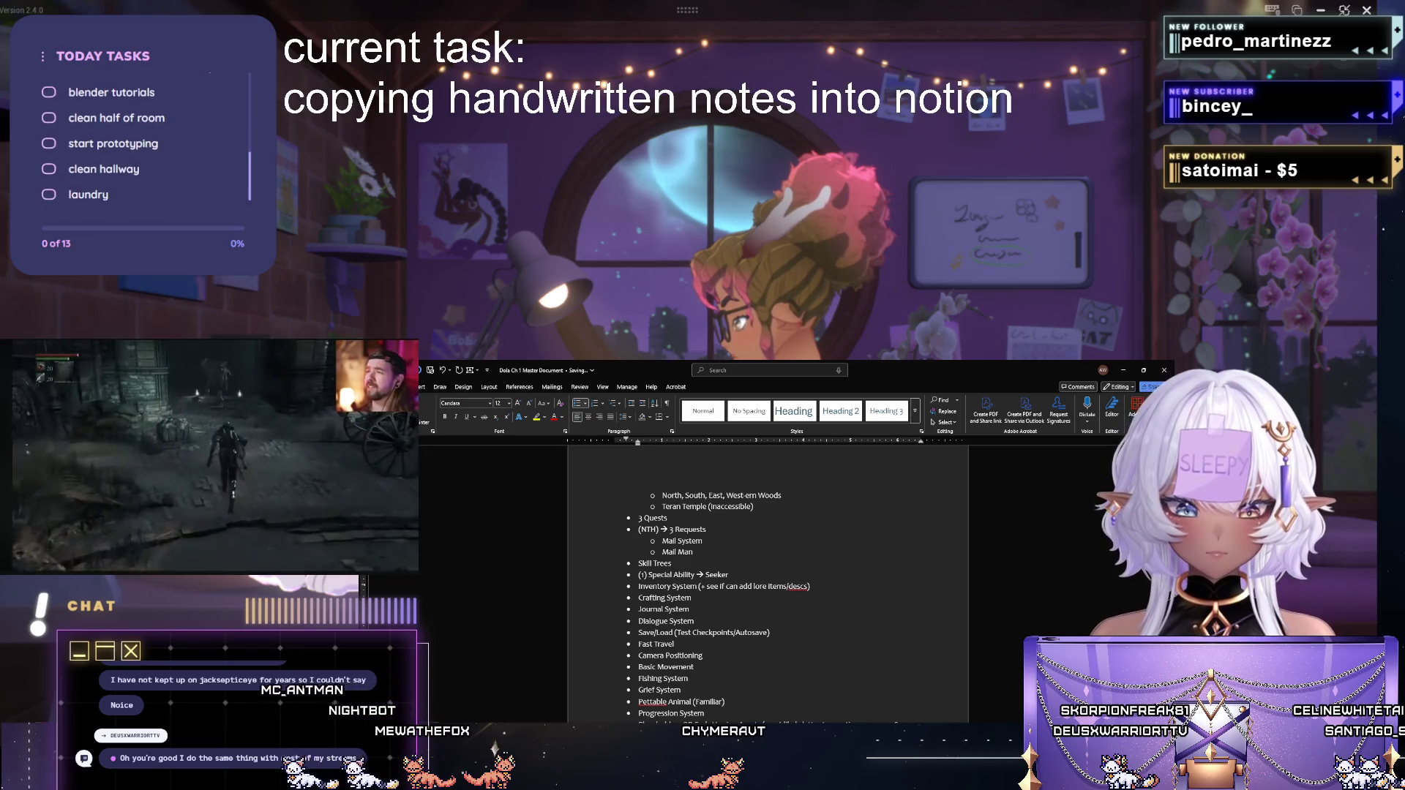
scroll(769, 604, down, 1)
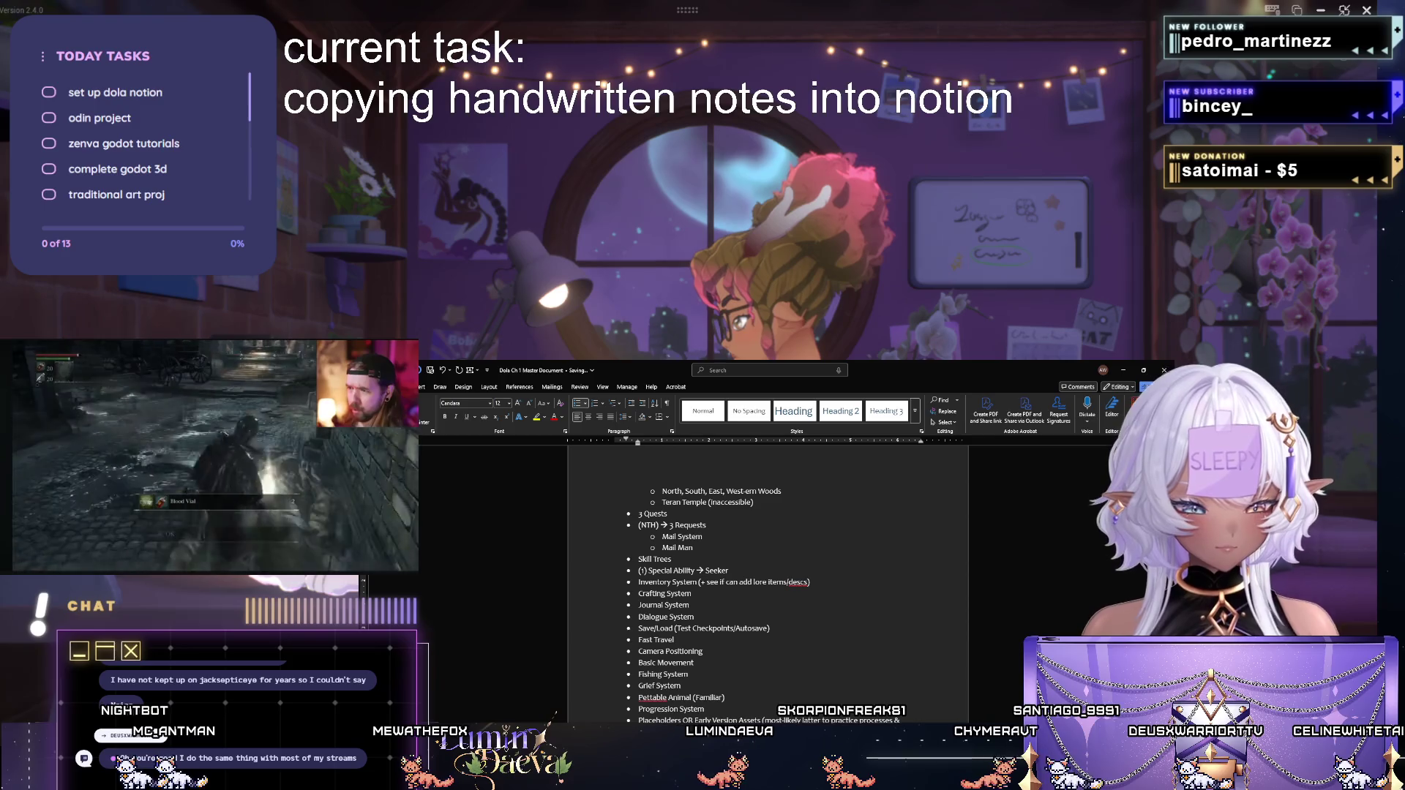
scroll(769, 594, down, 1)
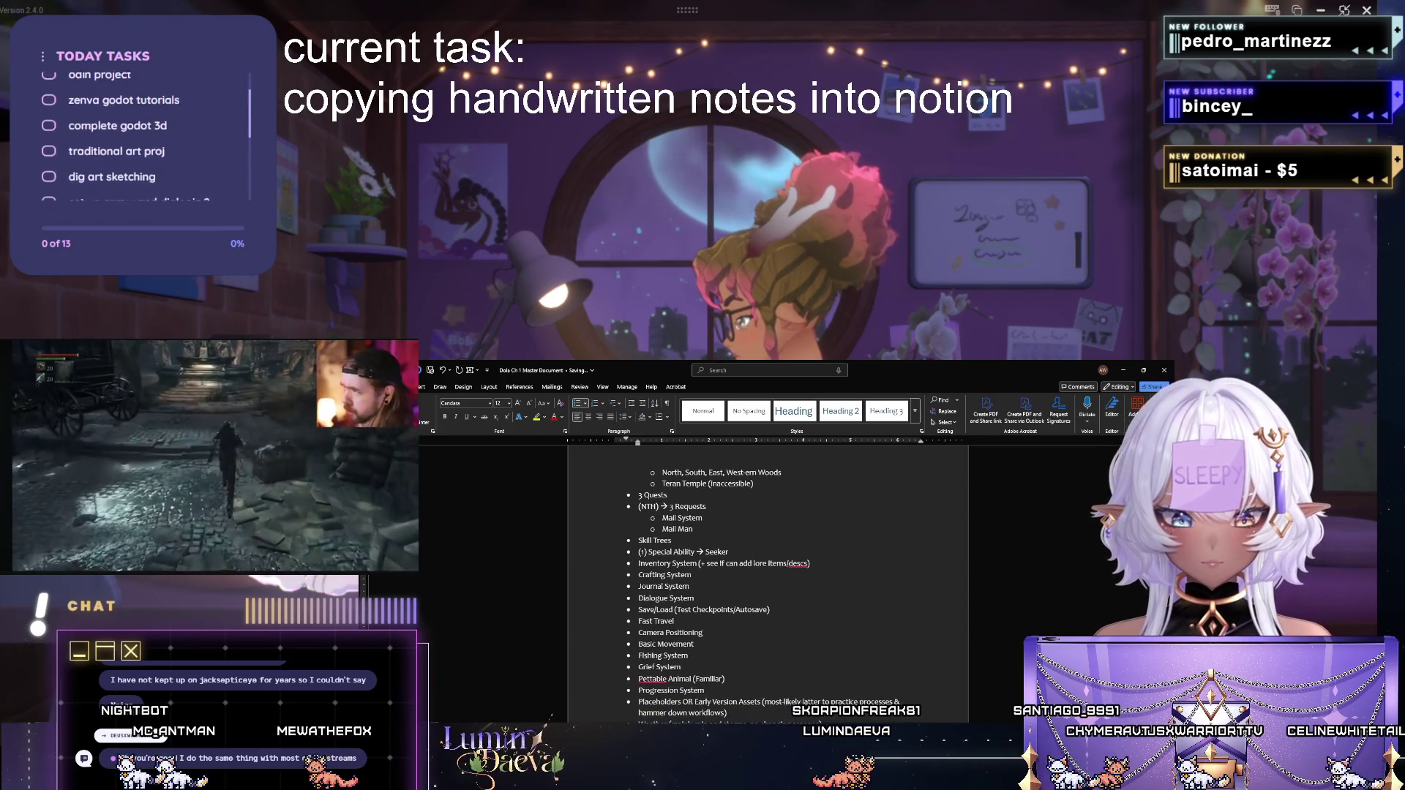
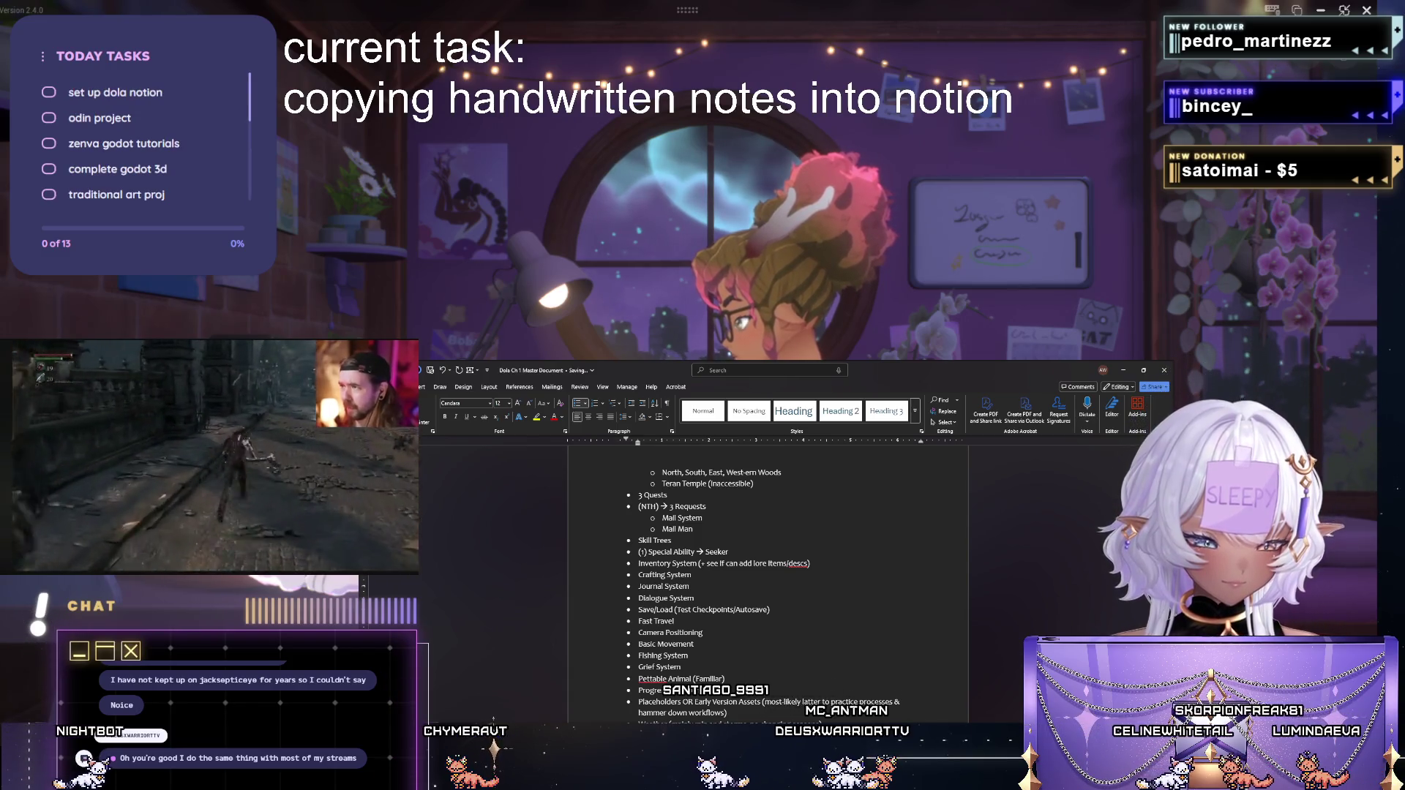
scroll(768, 582, down, 1)
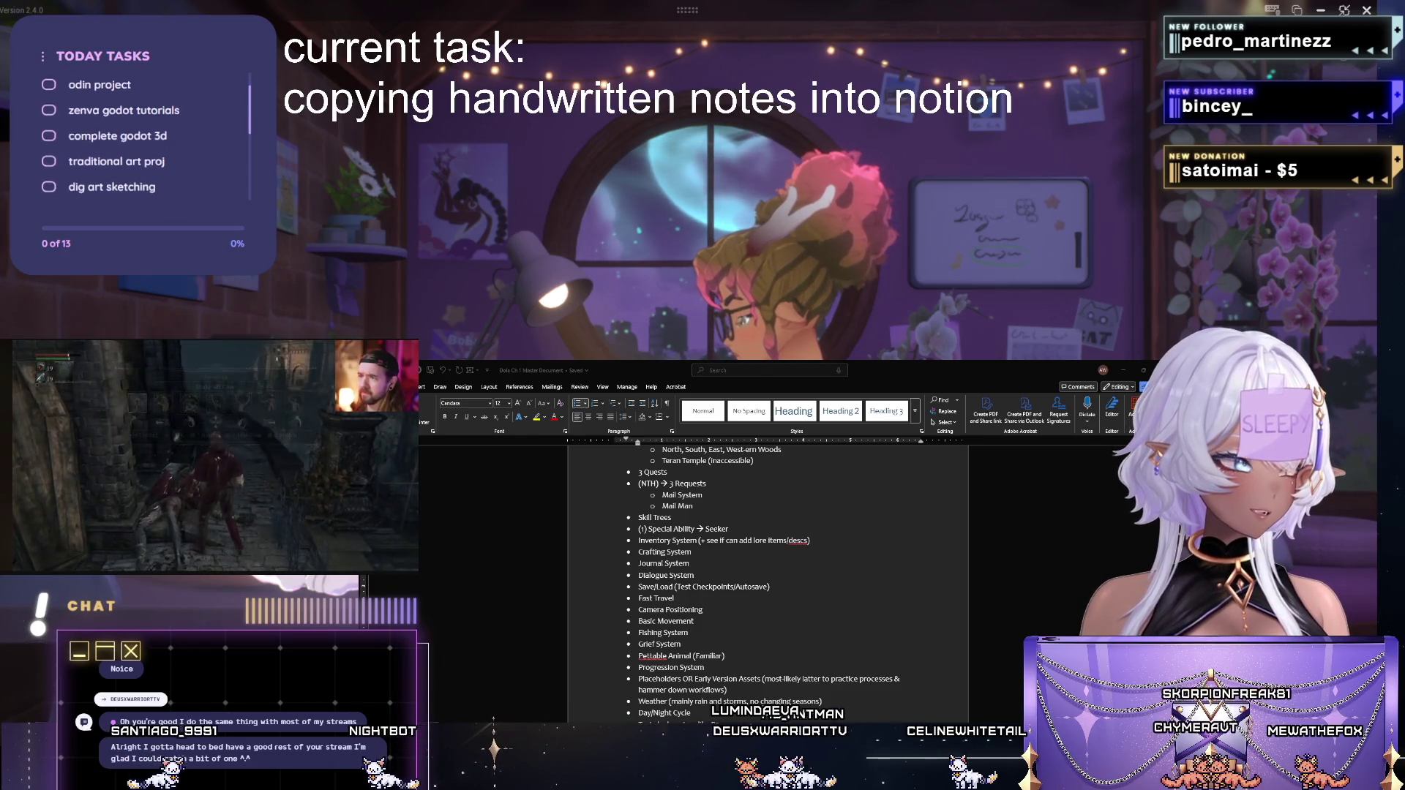
scroll(768, 581, down, 1)
scroll(768, 582, down, 1)
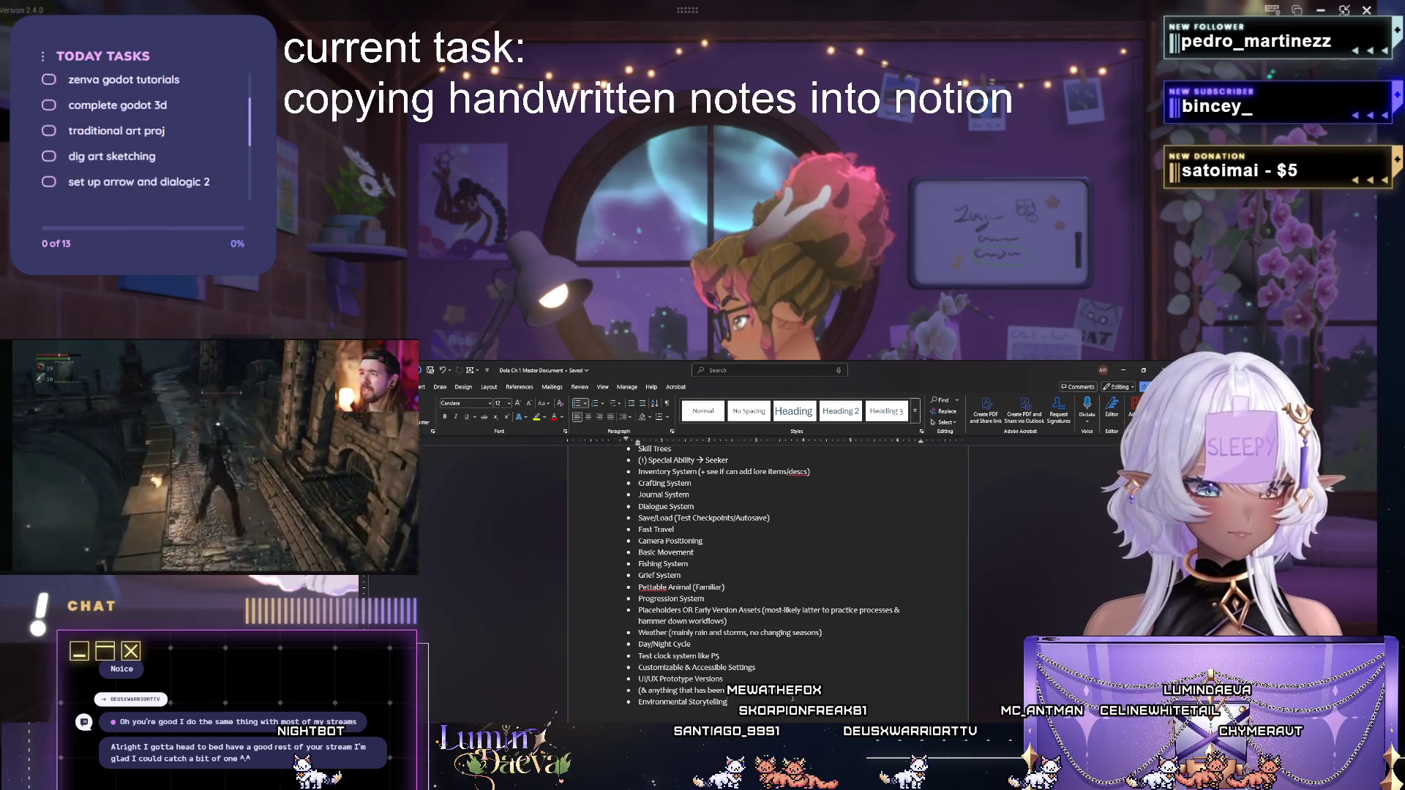
scroll(768, 582, down, 3)
scroll(768, 582, down, 3)
scroll(768, 581, up, 2)
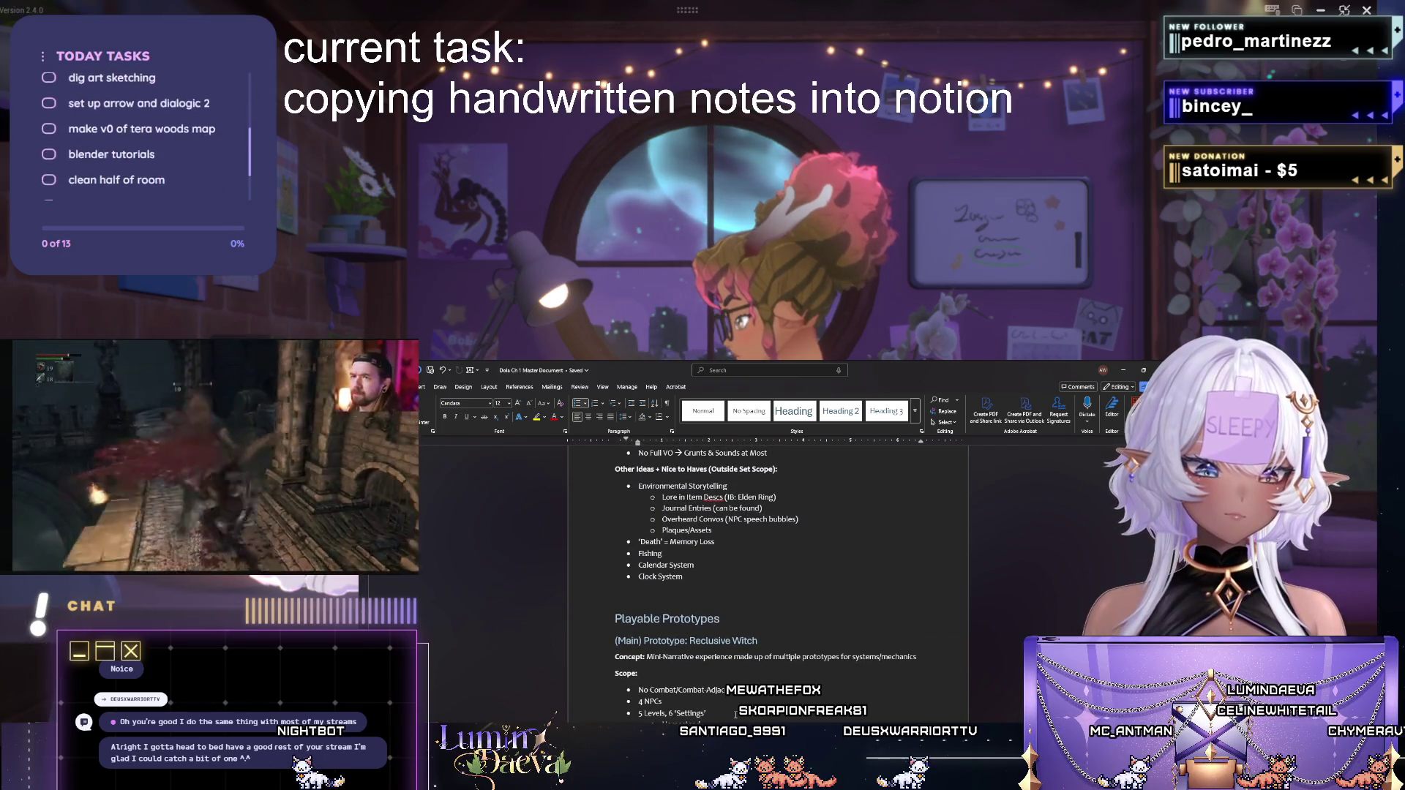
scroll(736, 713, up, 2)
scroll(735, 713, up, 2)
scroll(736, 714, up, 2)
scroll(736, 713, up, 3)
scroll(737, 709, up, 3)
scroll(737, 709, up, 3)
scroll(737, 709, up, 3)
scroll(737, 709, up, 3)
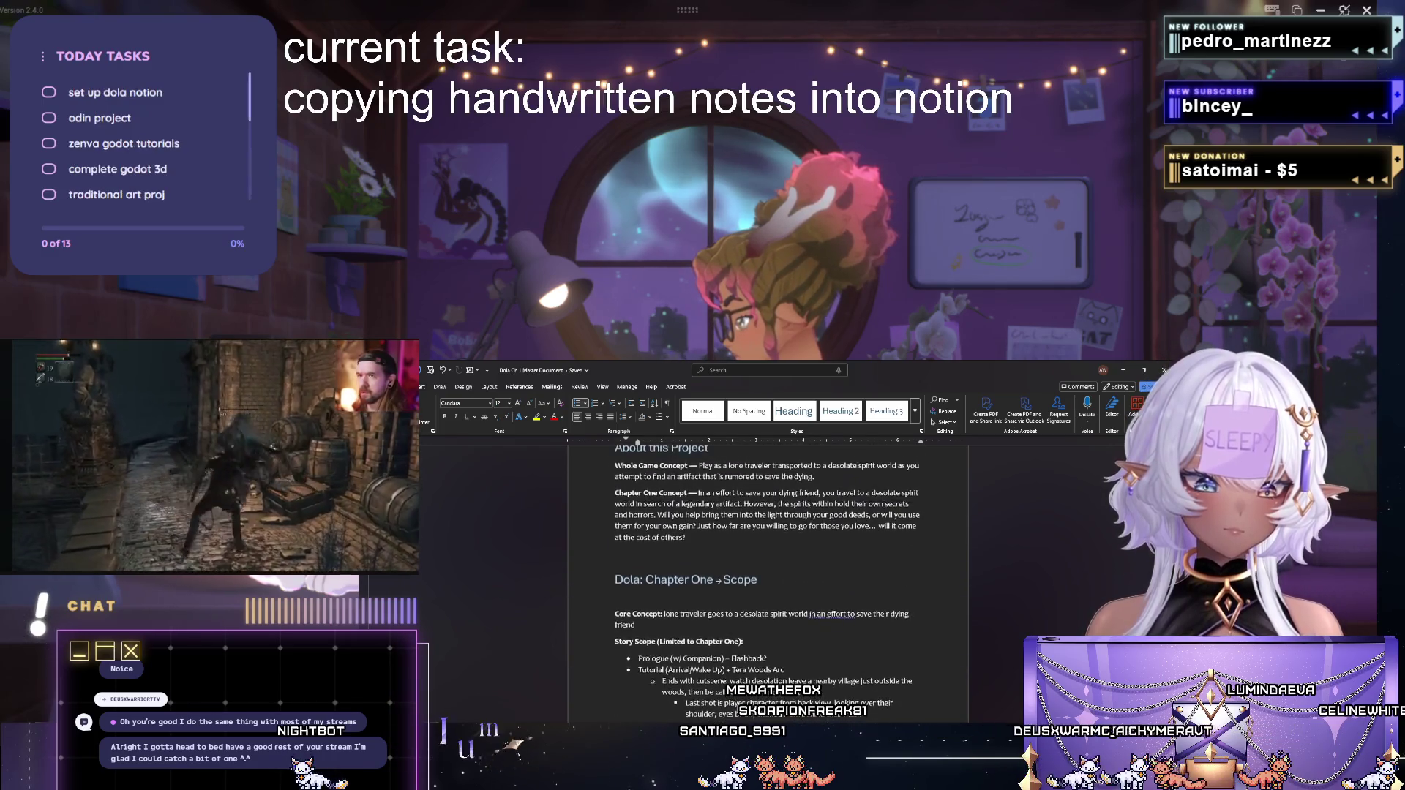
scroll(768, 583, down, 1)
scroll(768, 581, down, 1)
scroll(769, 583, down, 2)
scroll(770, 581, down, 3)
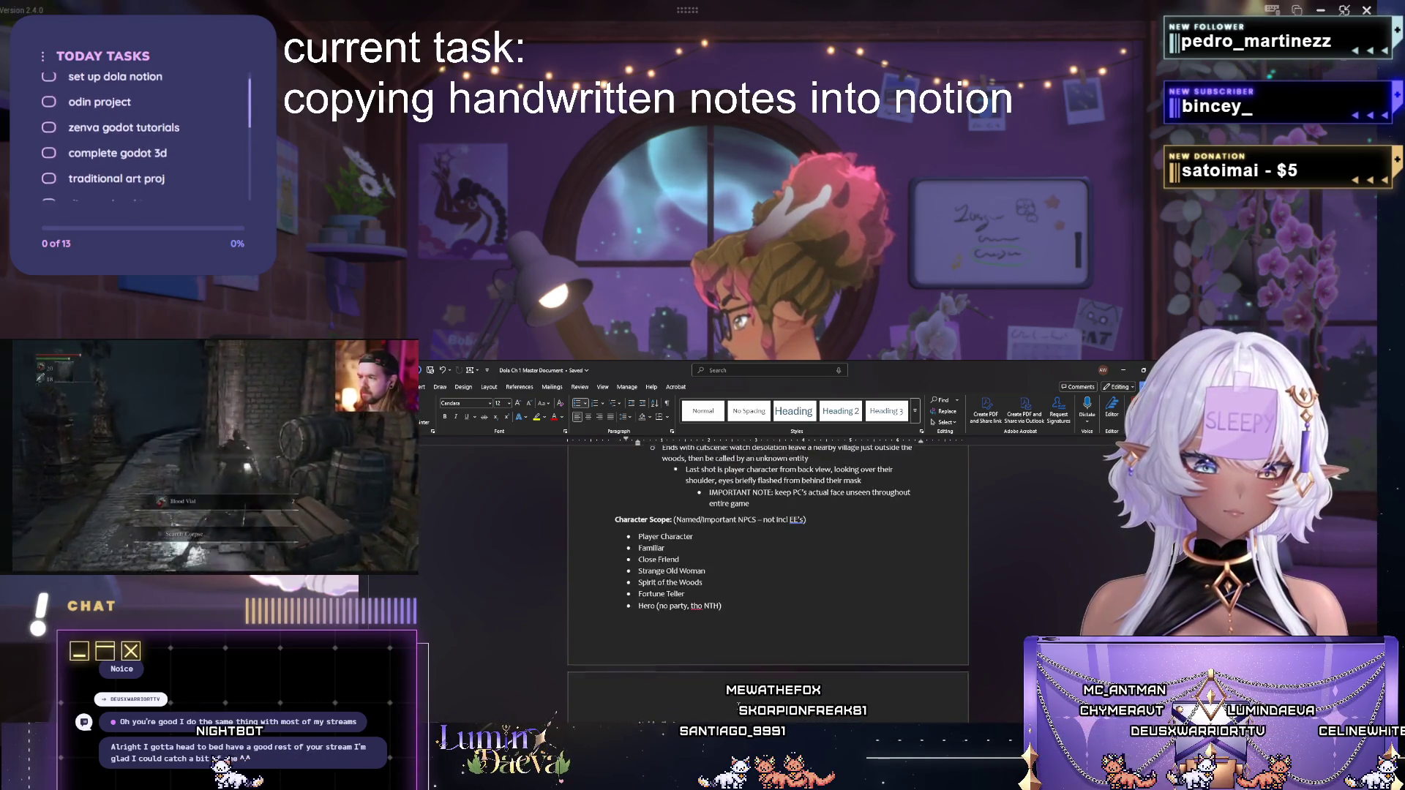
scroll(769, 582, down, 2)
scroll(769, 582, down, 2)
scroll(768, 582, down, 2)
scroll(769, 583, down, 2)
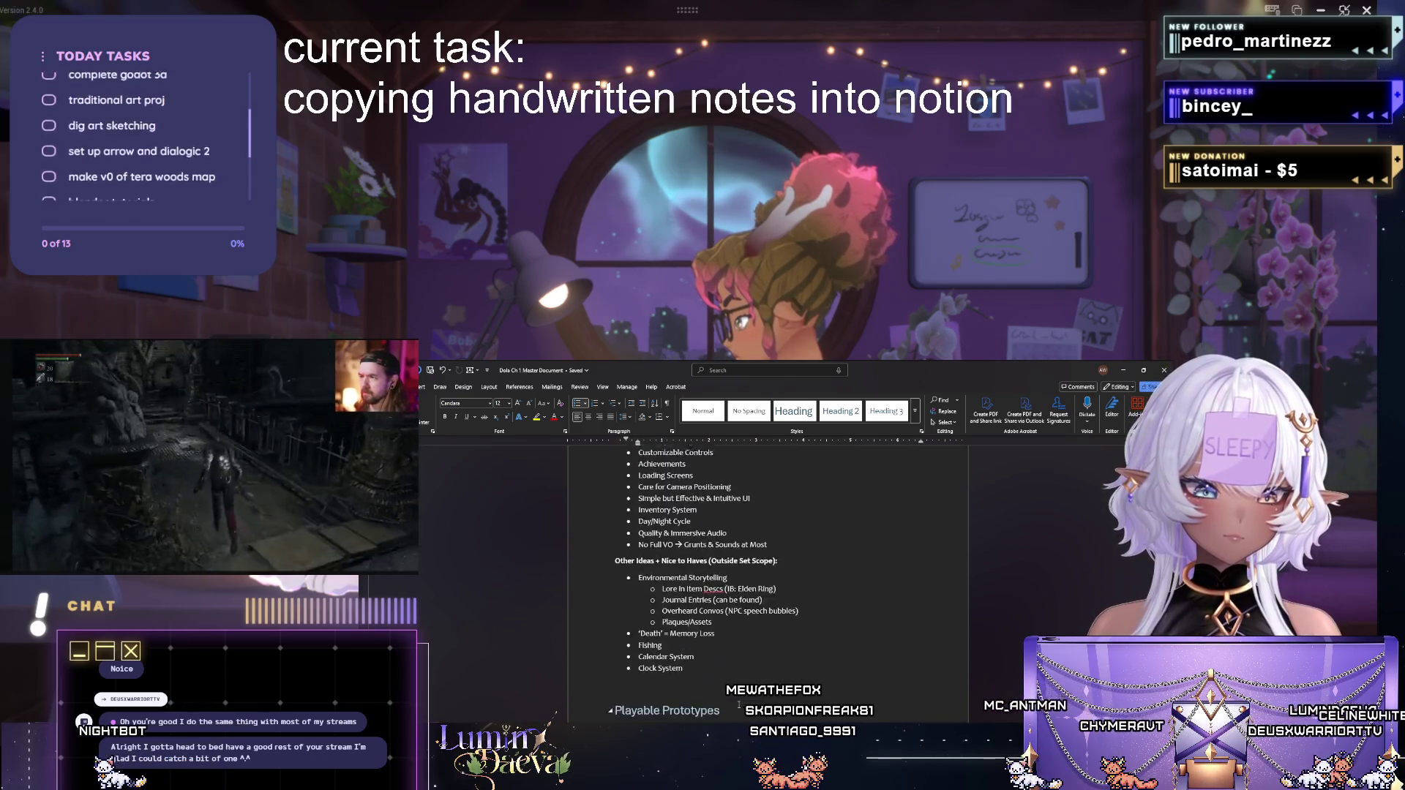
scroll(769, 581, down, 2)
scroll(769, 582, down, 2)
scroll(769, 581, down, 2)
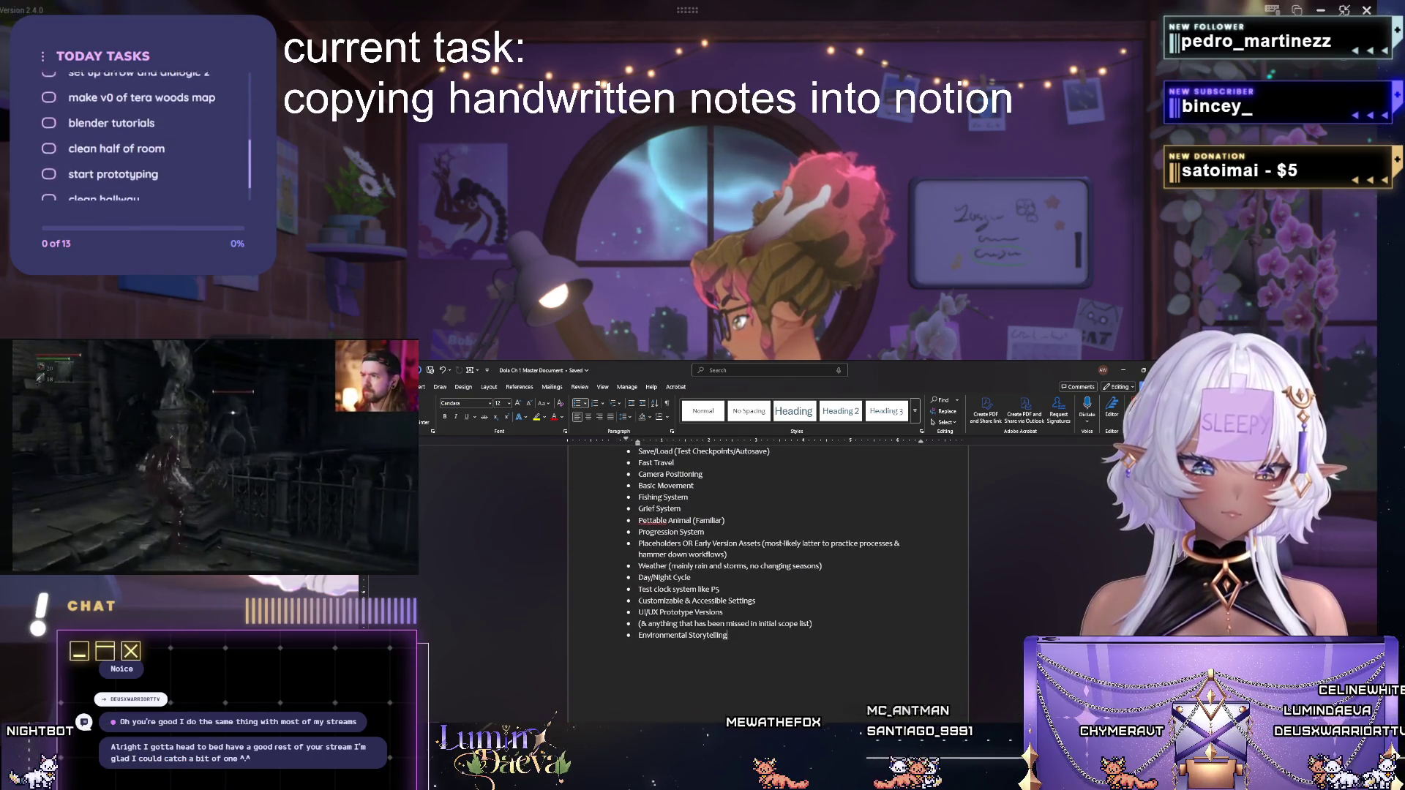
Paste the (Rough) Roadmap course and task checklist, then unbullet the Prototyping Phase line.
key(alt+Tab)
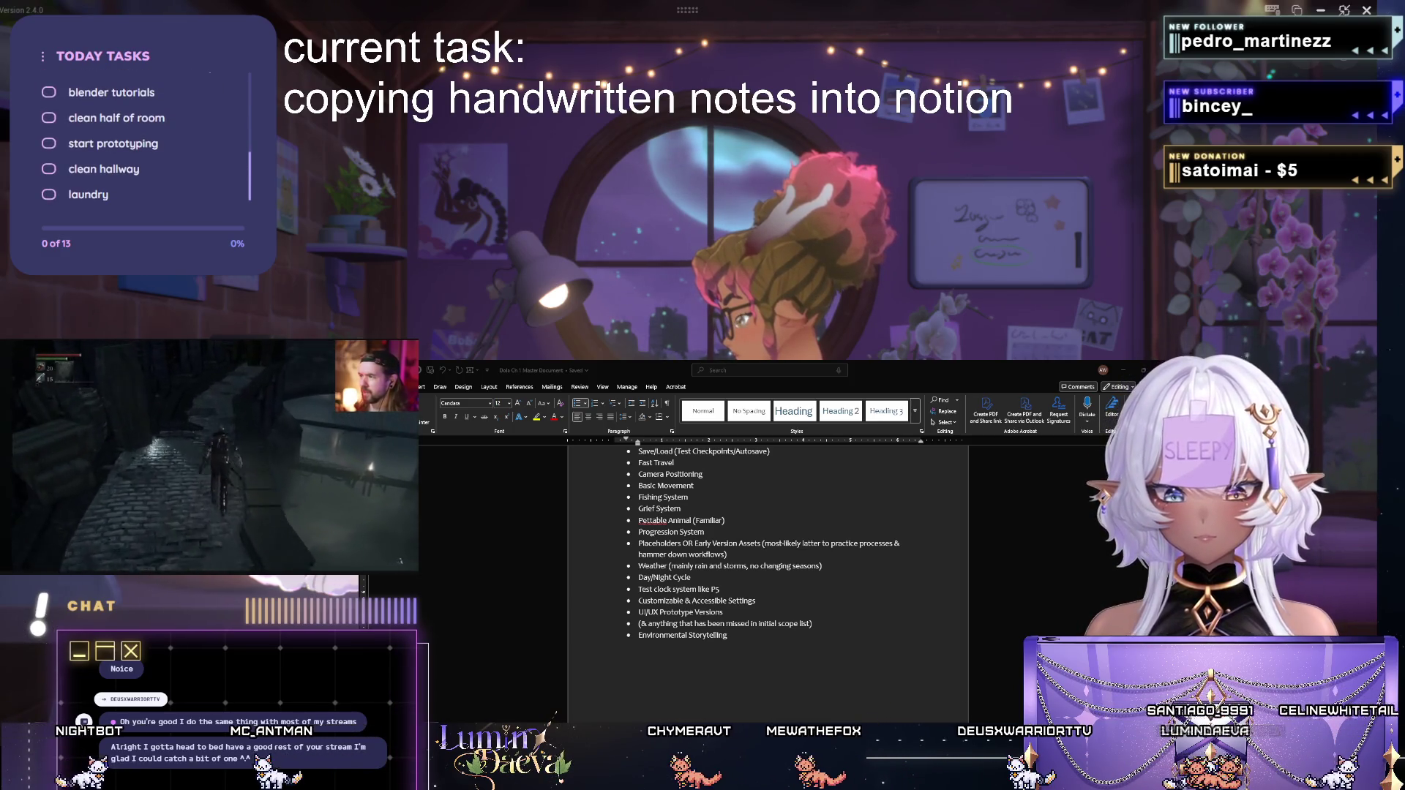
scroll(688, 708, down, 3)
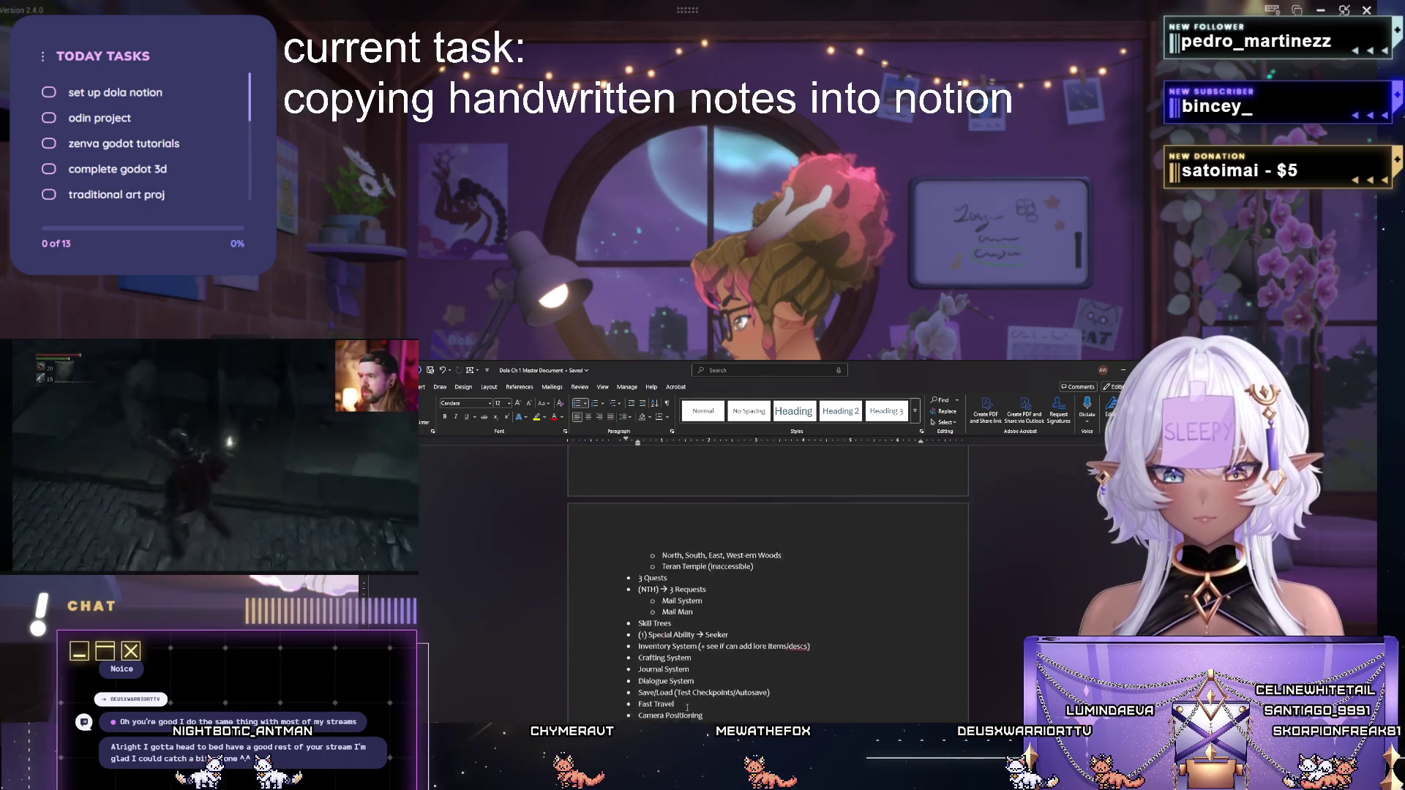
scroll(687, 707, down, 2)
scroll(688, 708, up, 3)
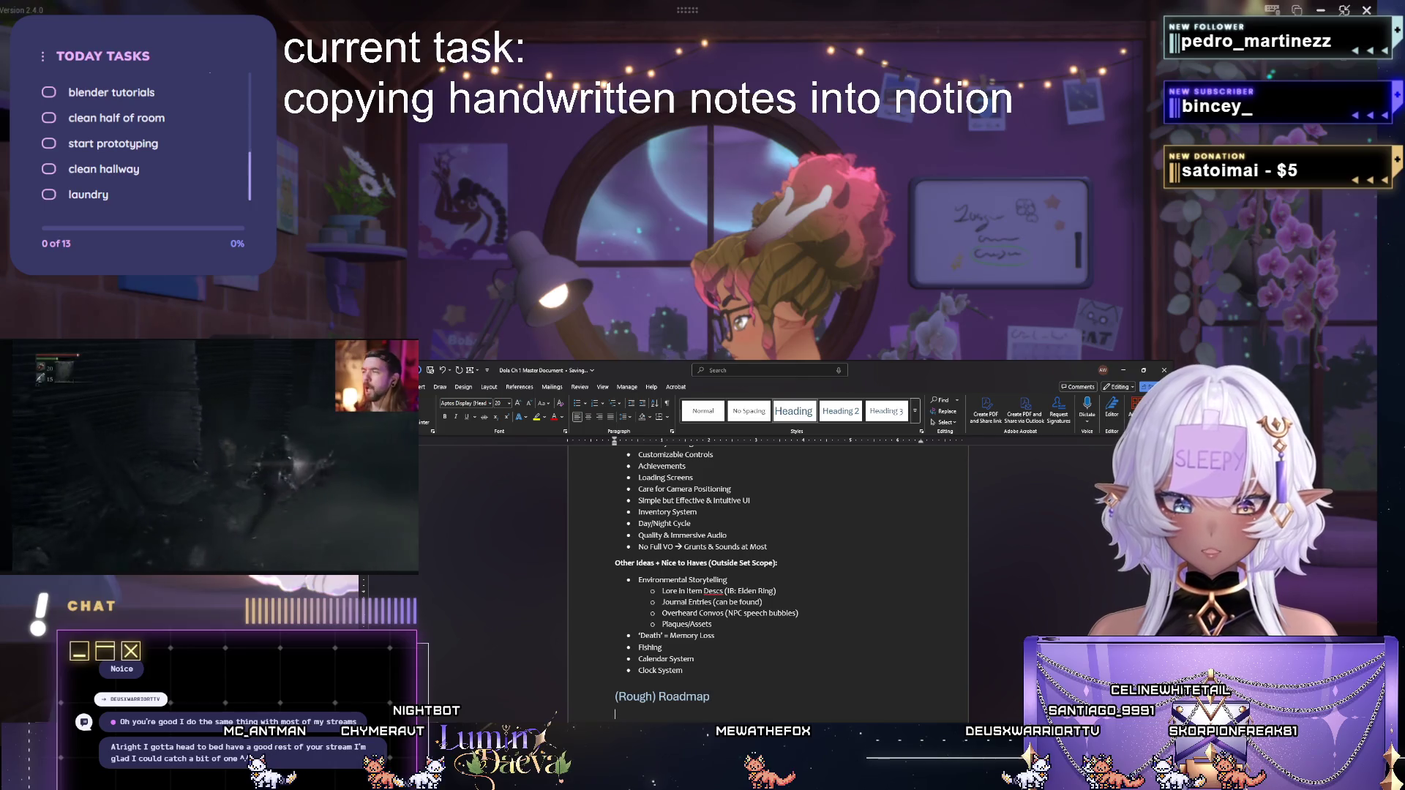
key(ctrl+v)
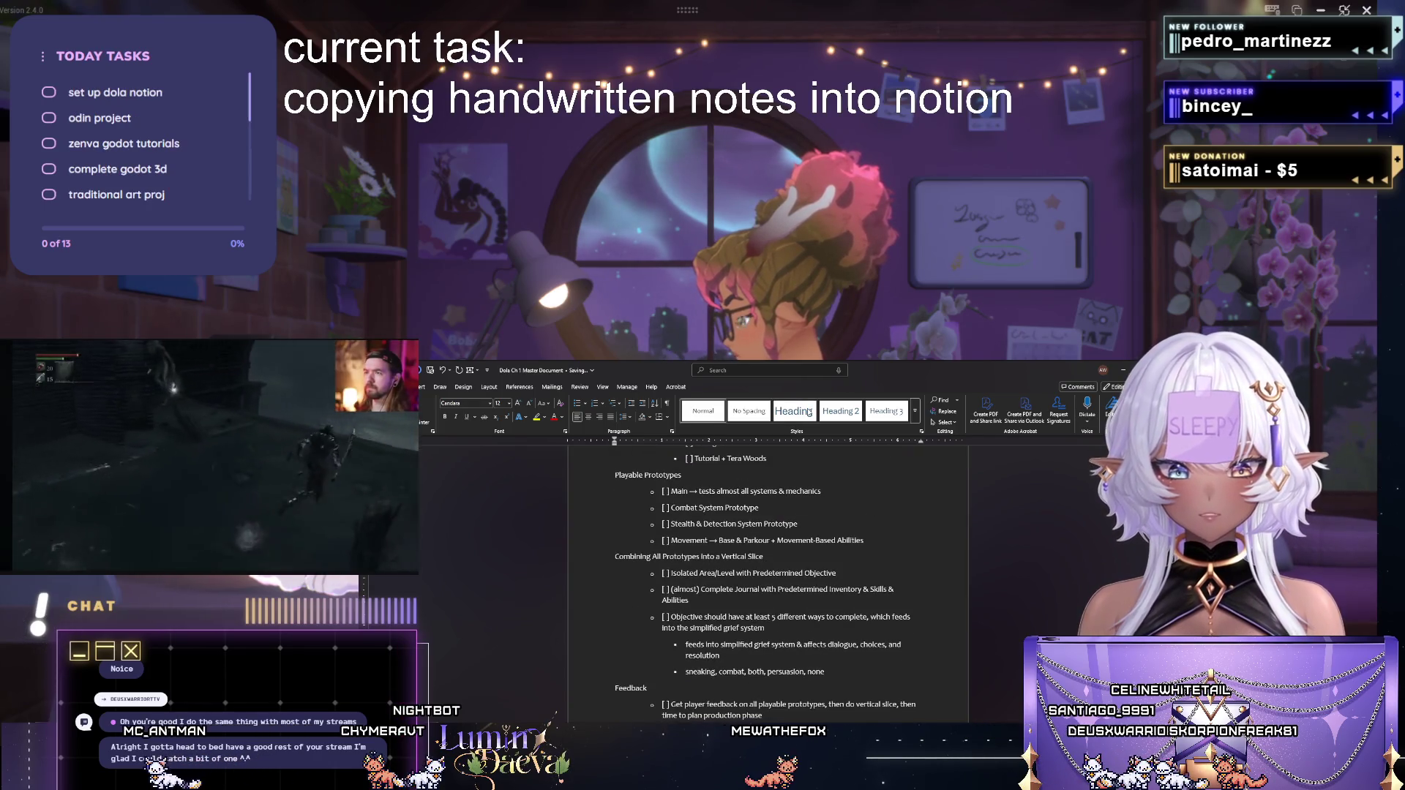
scroll(768, 582, down, 5)
scroll(768, 582, down, 5)
scroll(768, 582, down, 5)
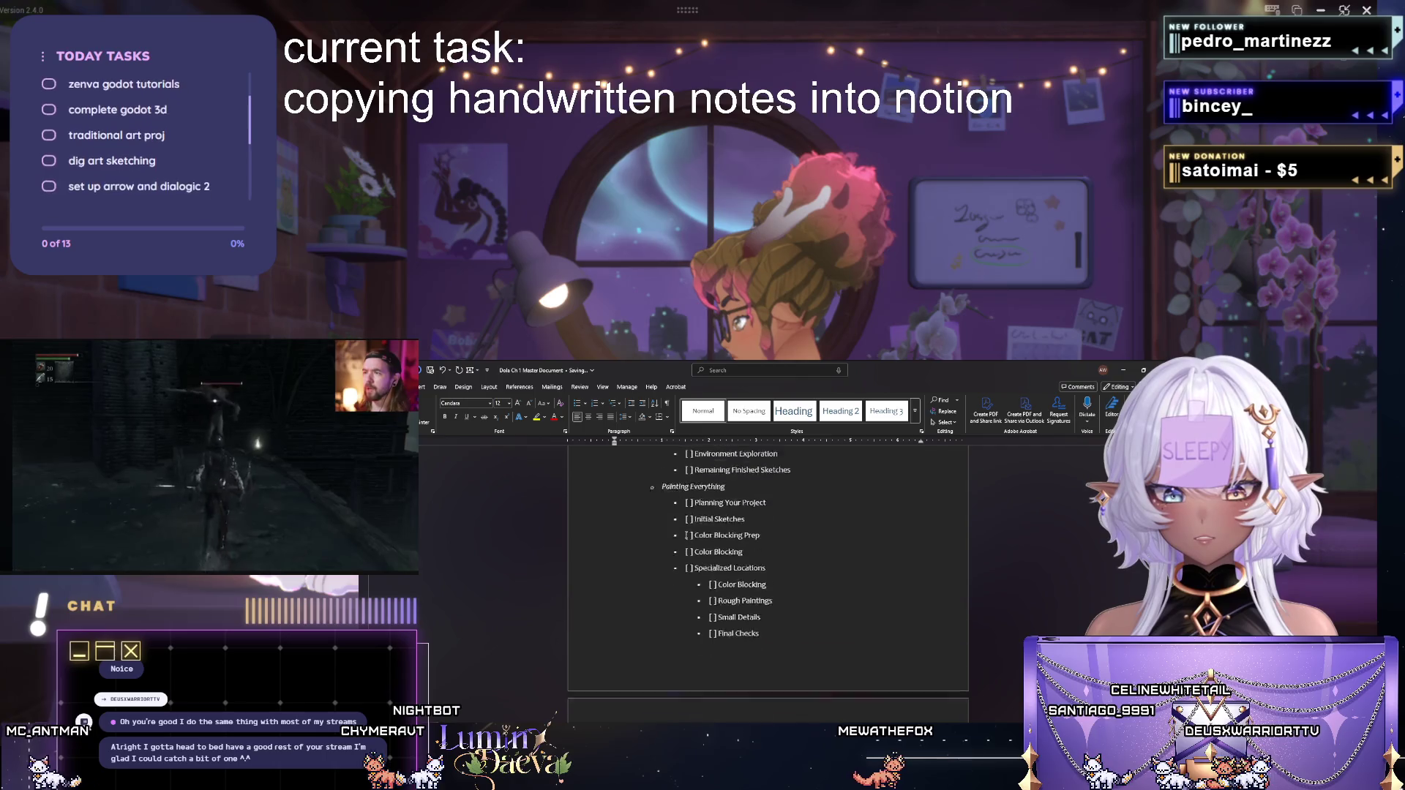
scroll(768, 582, down, 3)
scroll(768, 581, down, 5)
scroll(769, 582, down, 5)
scroll(769, 582, down, 5)
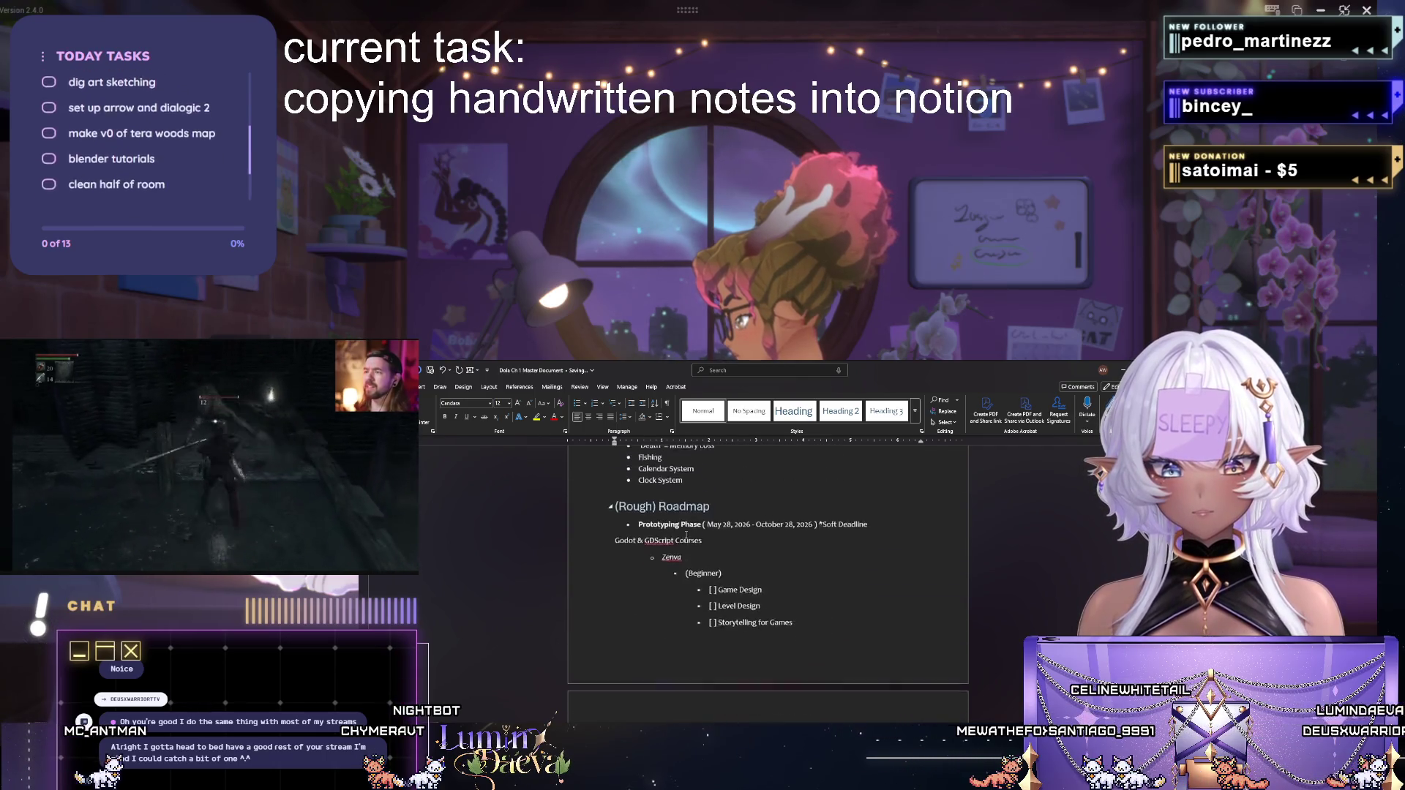
scroll(769, 583, down, 5)
scroll(768, 582, down, 5)
scroll(769, 582, down, 5)
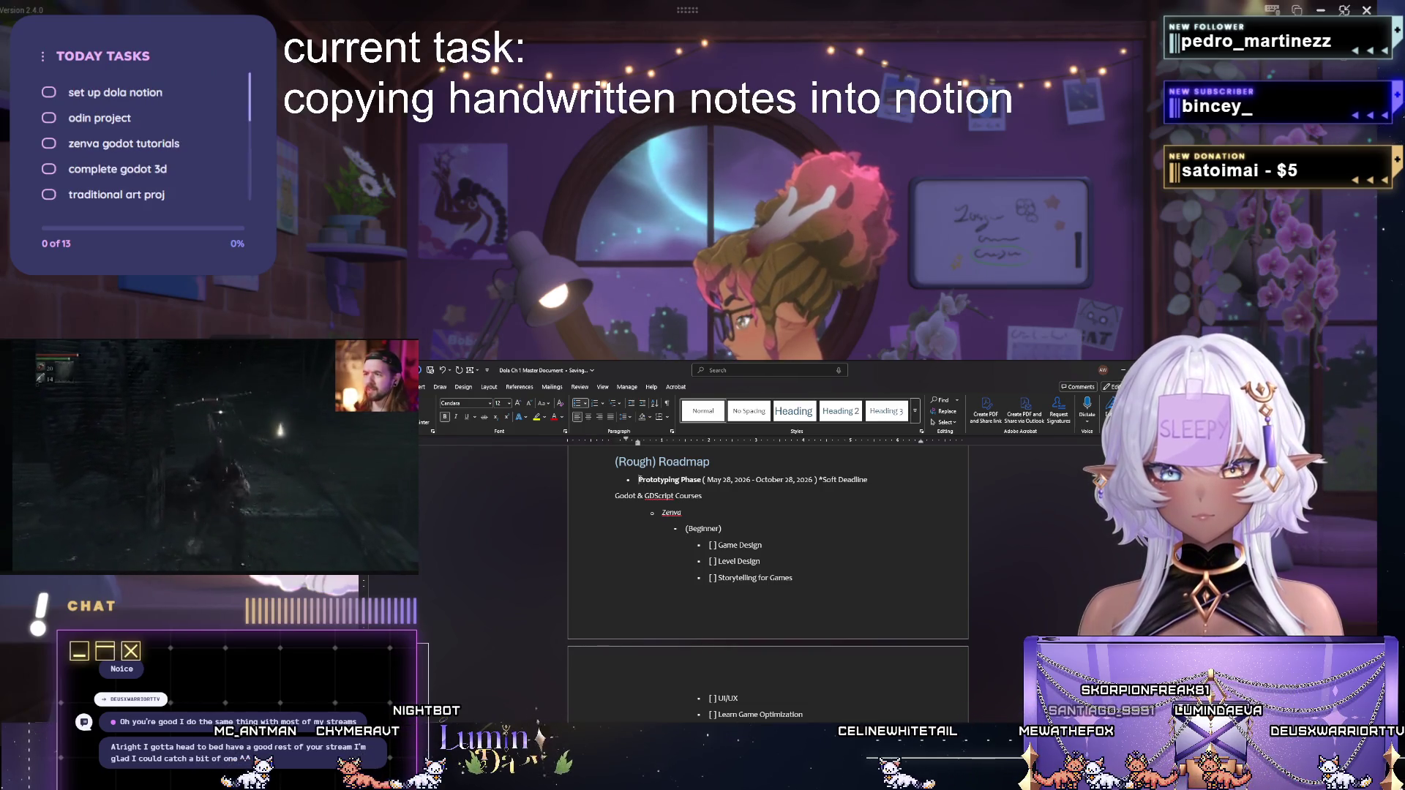
key(BackSpace)
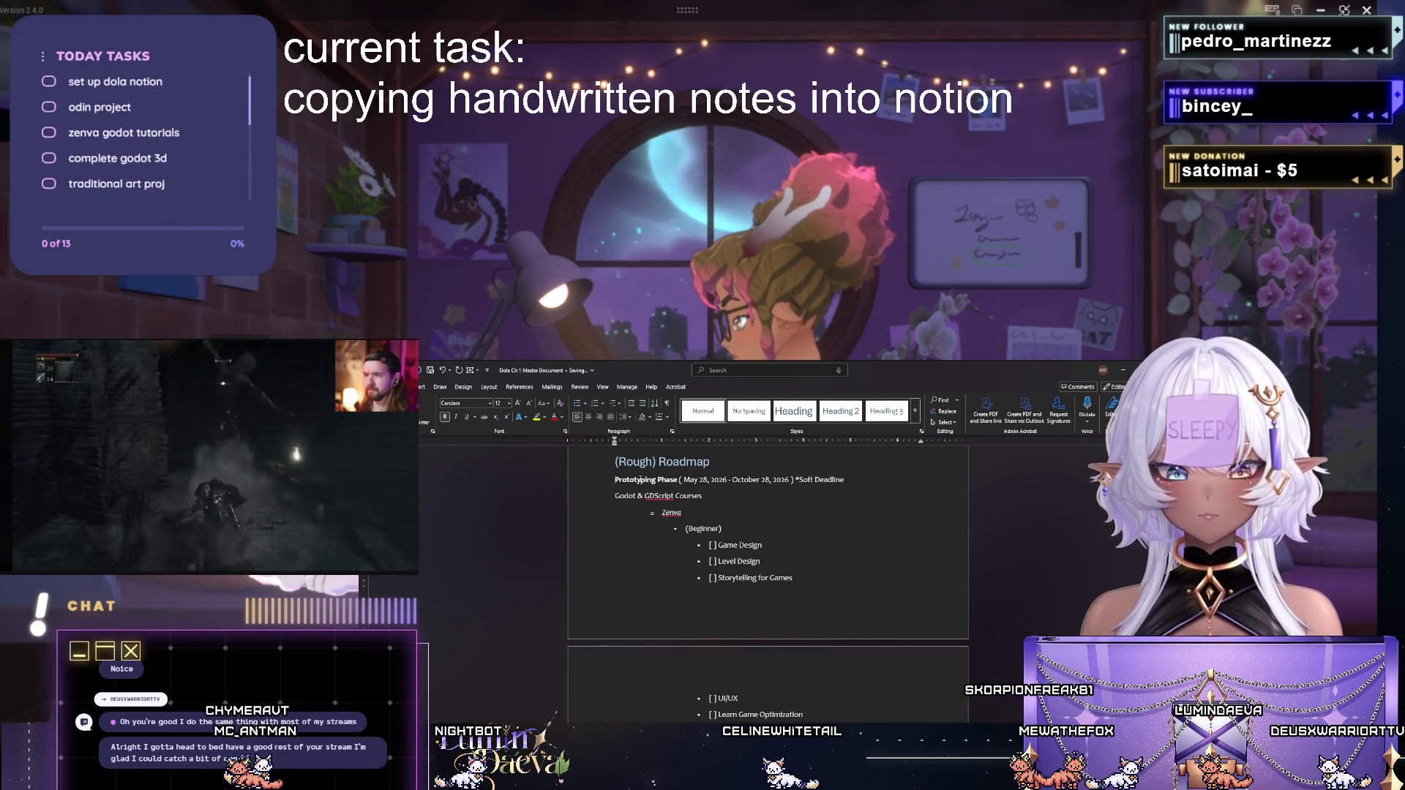
Indent the Godot & GDScript Courses line and unbullet the art book note under Feedback.
key(Tab)
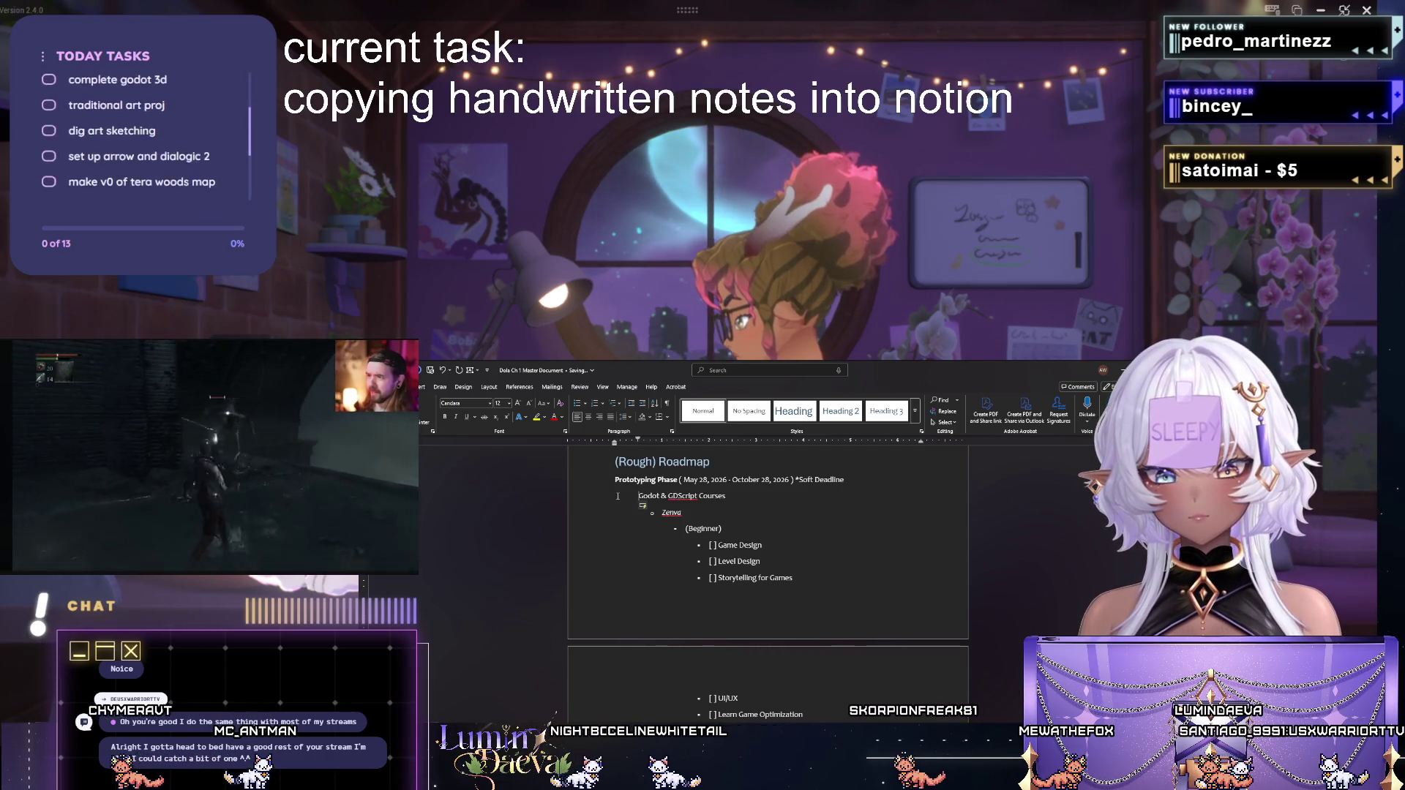
scroll(643, 505, down, 5)
scroll(643, 506, down, 5)
scroll(626, 581, down, 2)
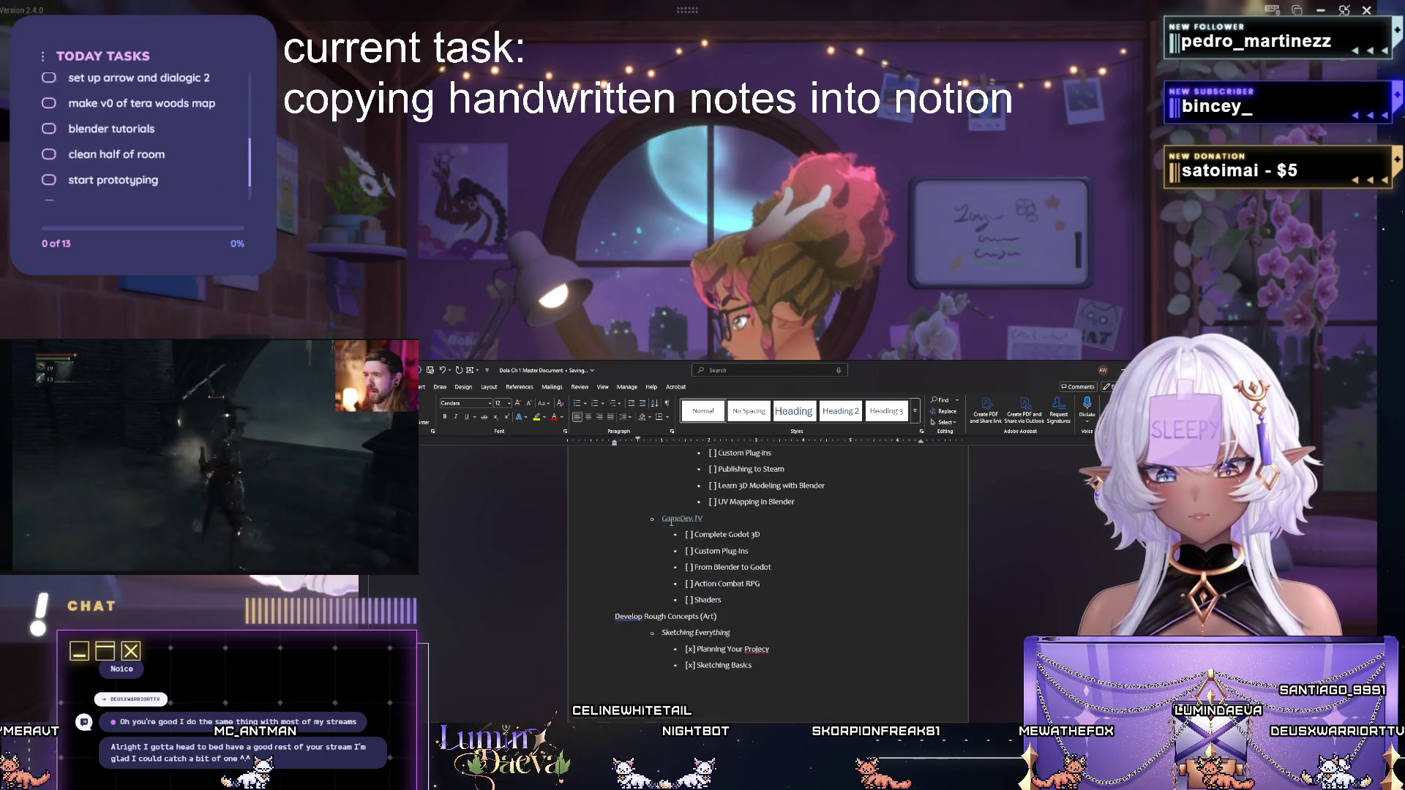
scroll(624, 594, down, 3)
scroll(640, 590, down, 3)
scroll(638, 590, down, 2)
scroll(631, 582, down, 3)
scroll(619, 568, down, 3)
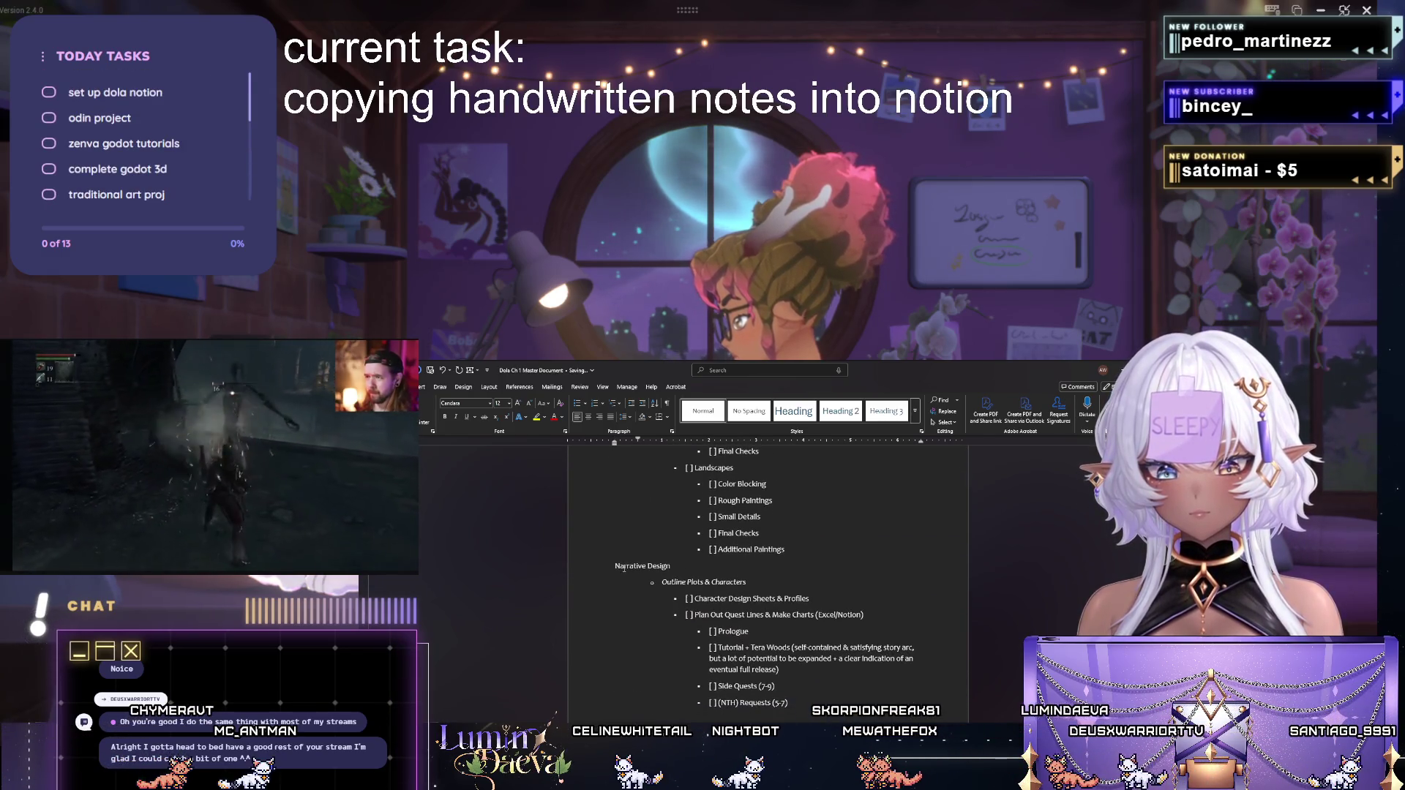
scroll(616, 566, down, 3)
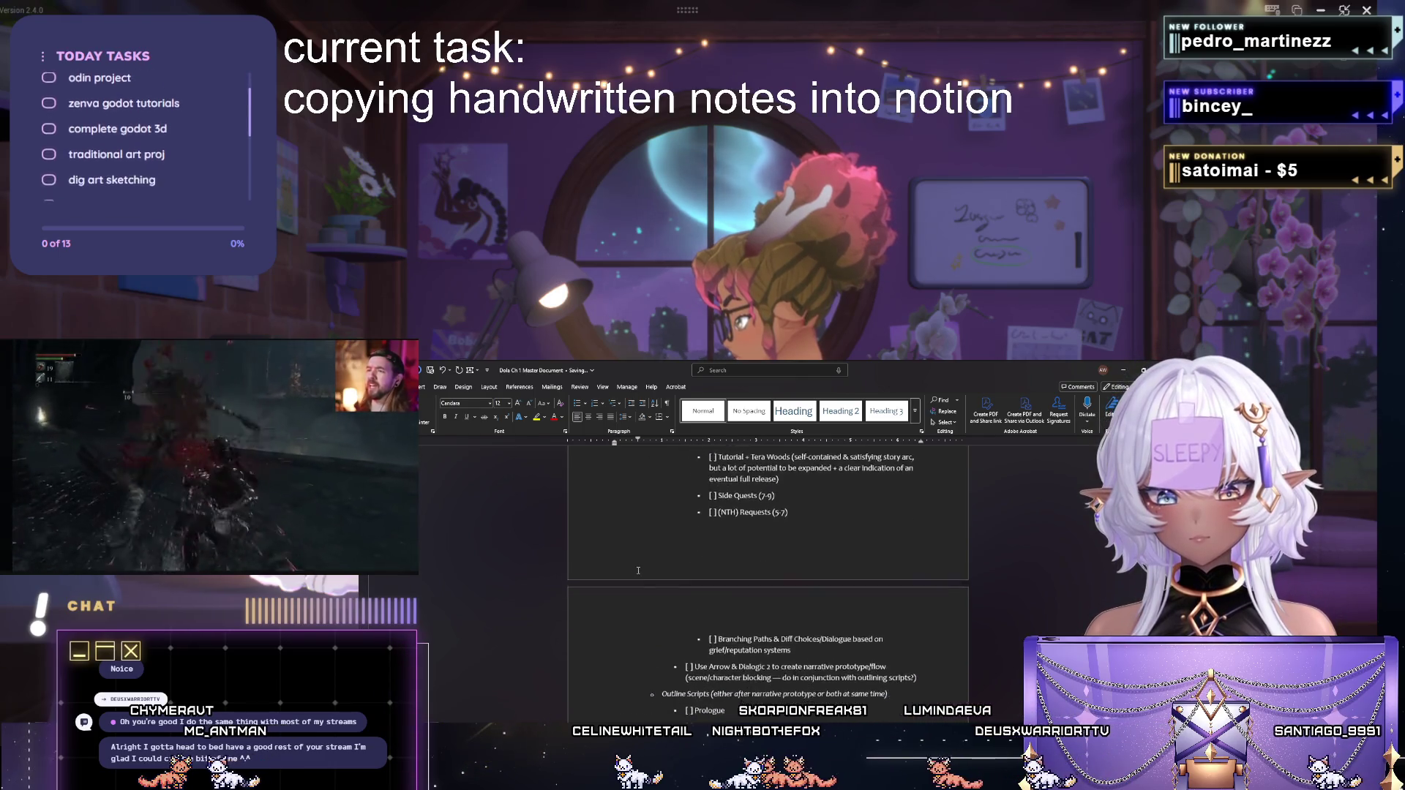
scroll(617, 565, down, 3)
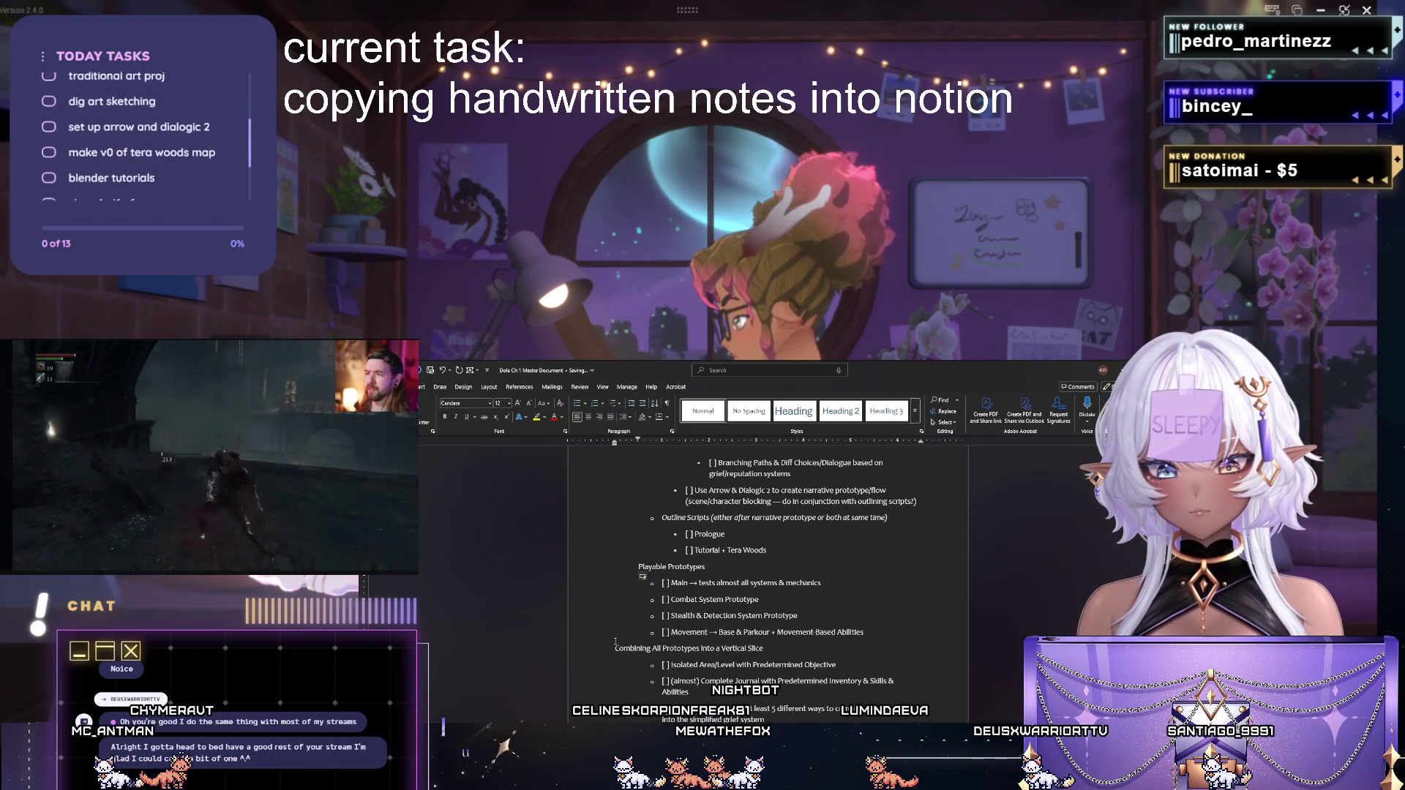
scroll(616, 642, down, 2)
scroll(615, 642, down, 2)
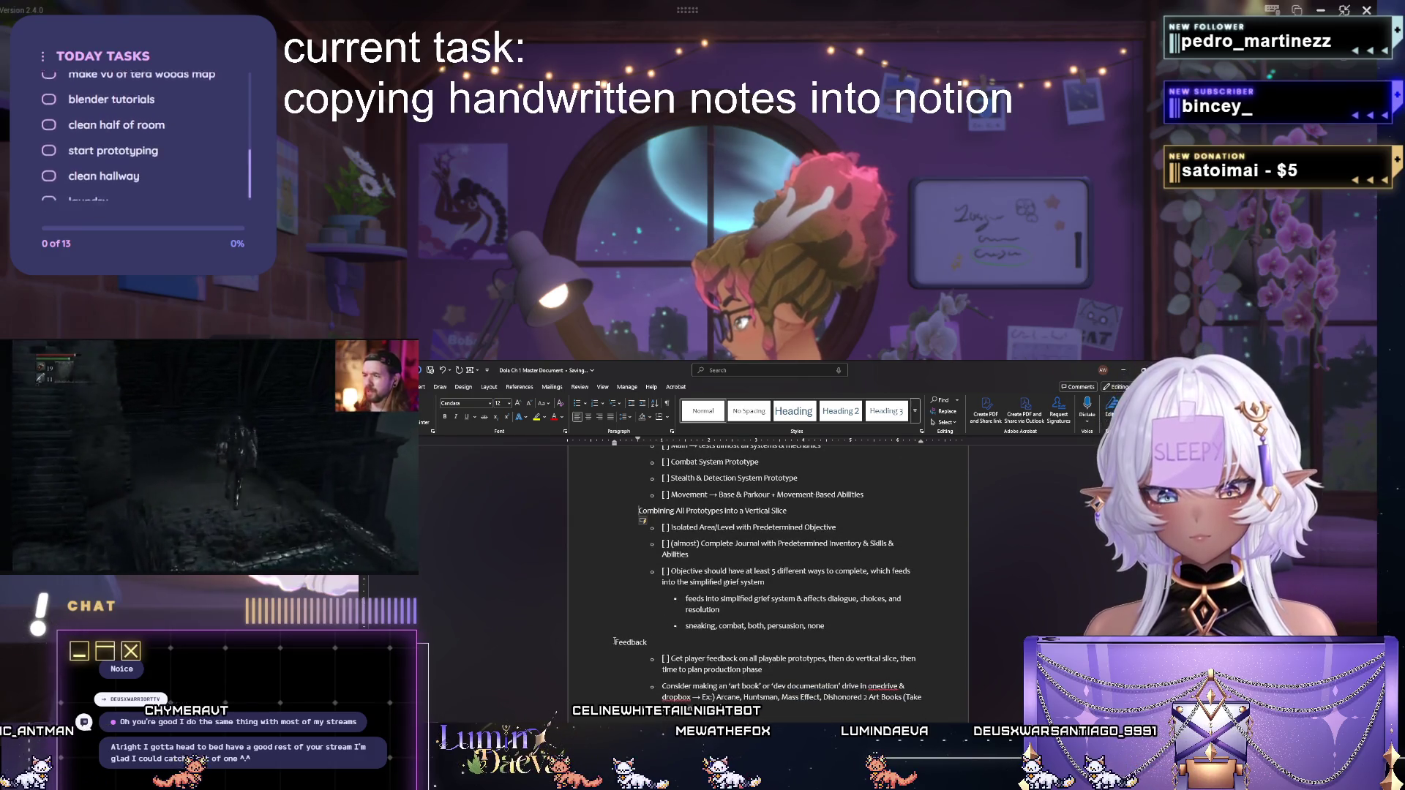
scroll(615, 642, down, 3)
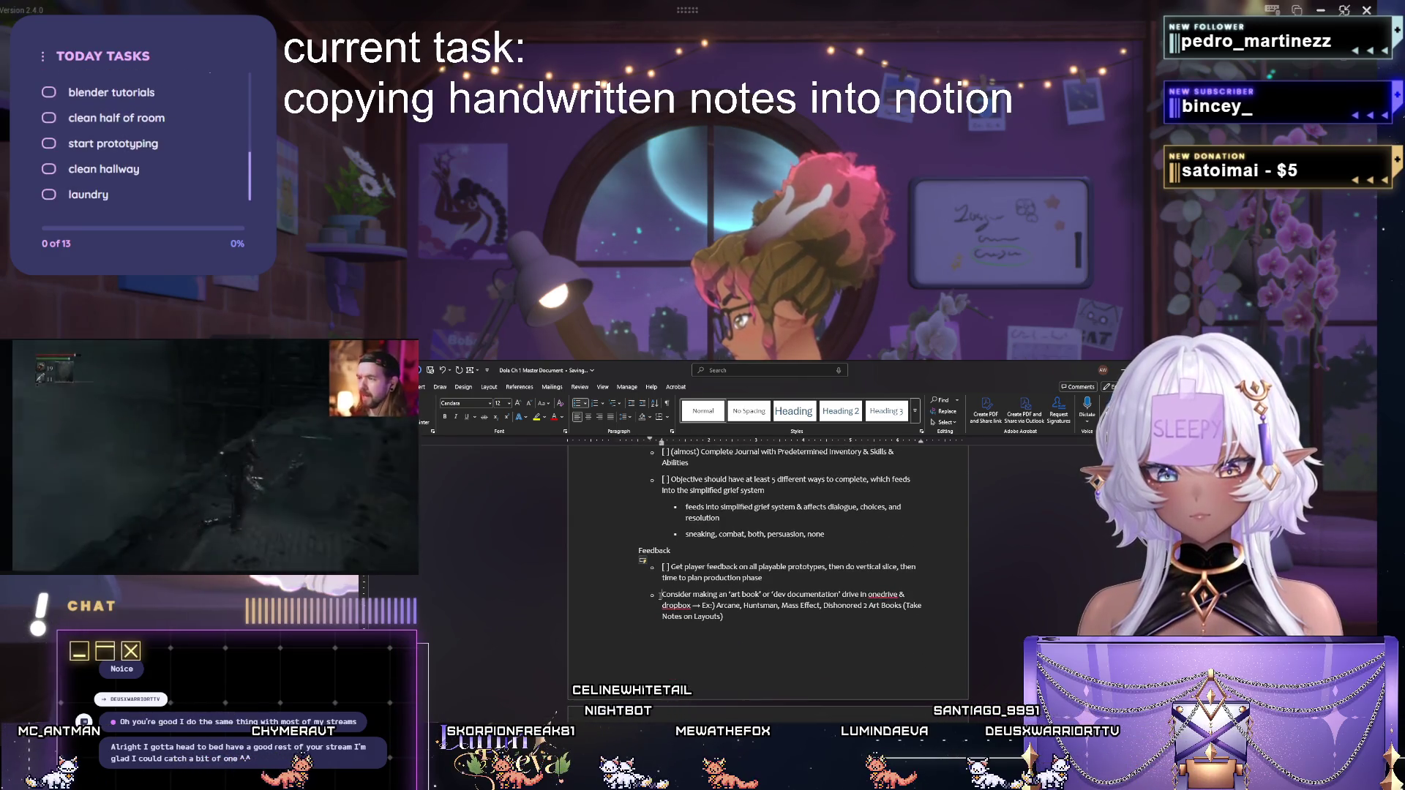
key(BackSpace)
key(BackSpace)
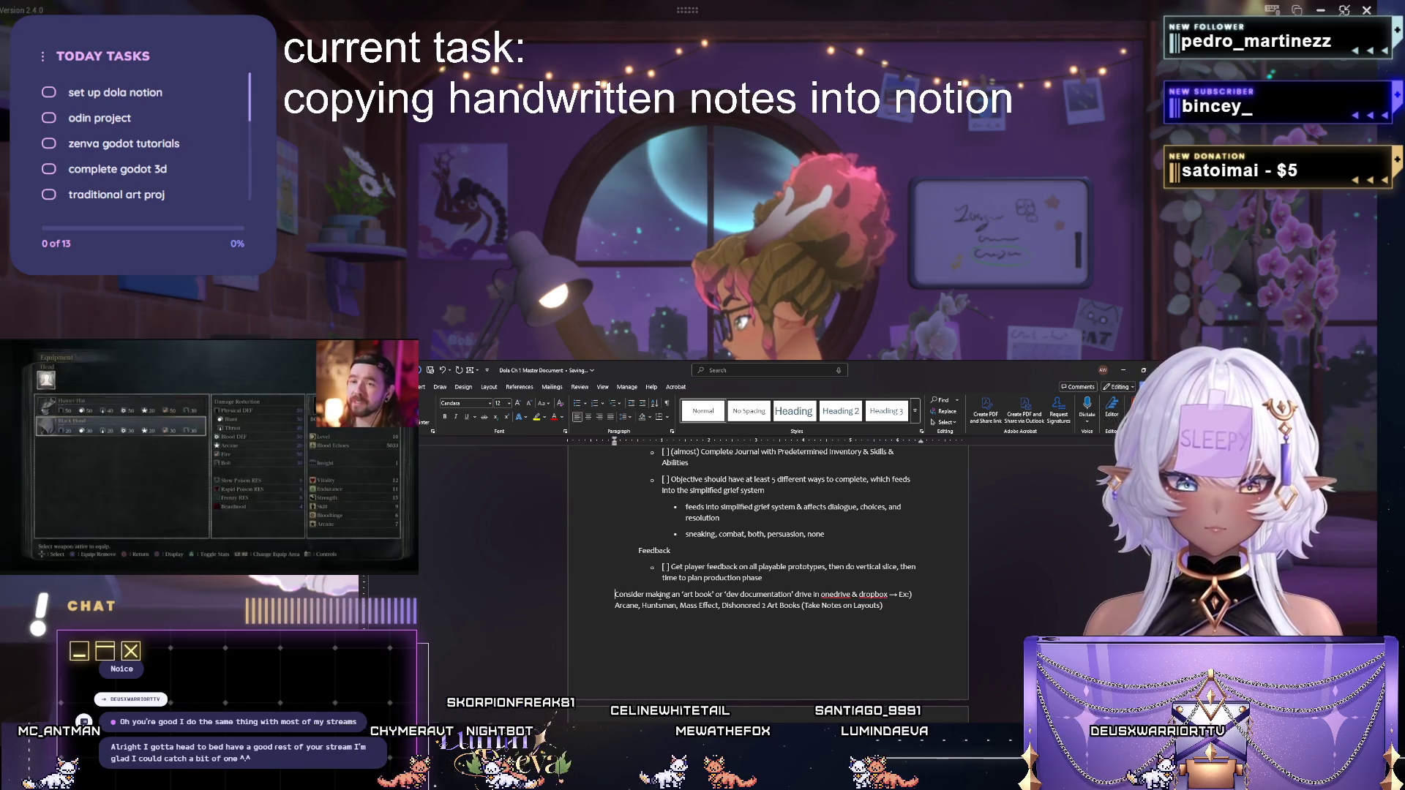
text(Note)
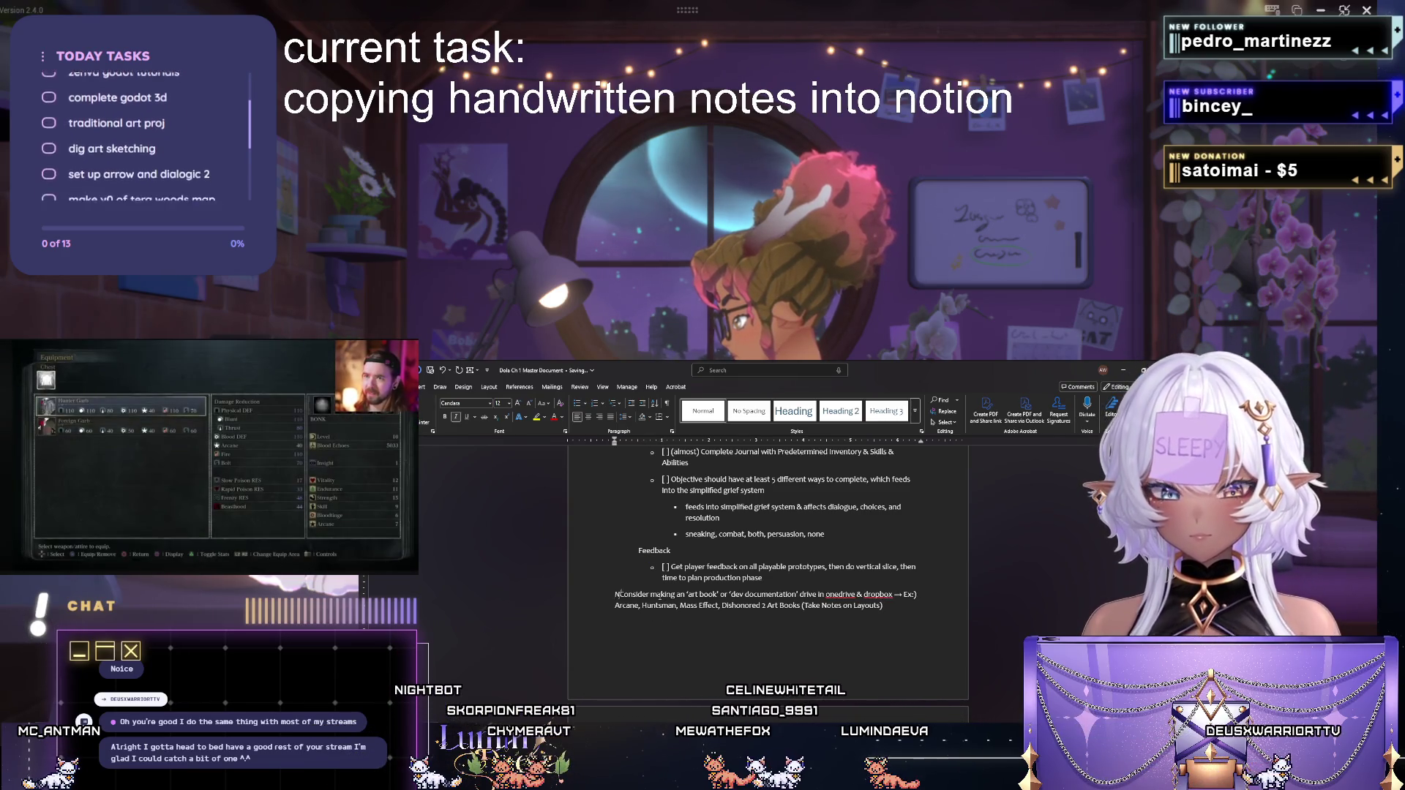
text(:)
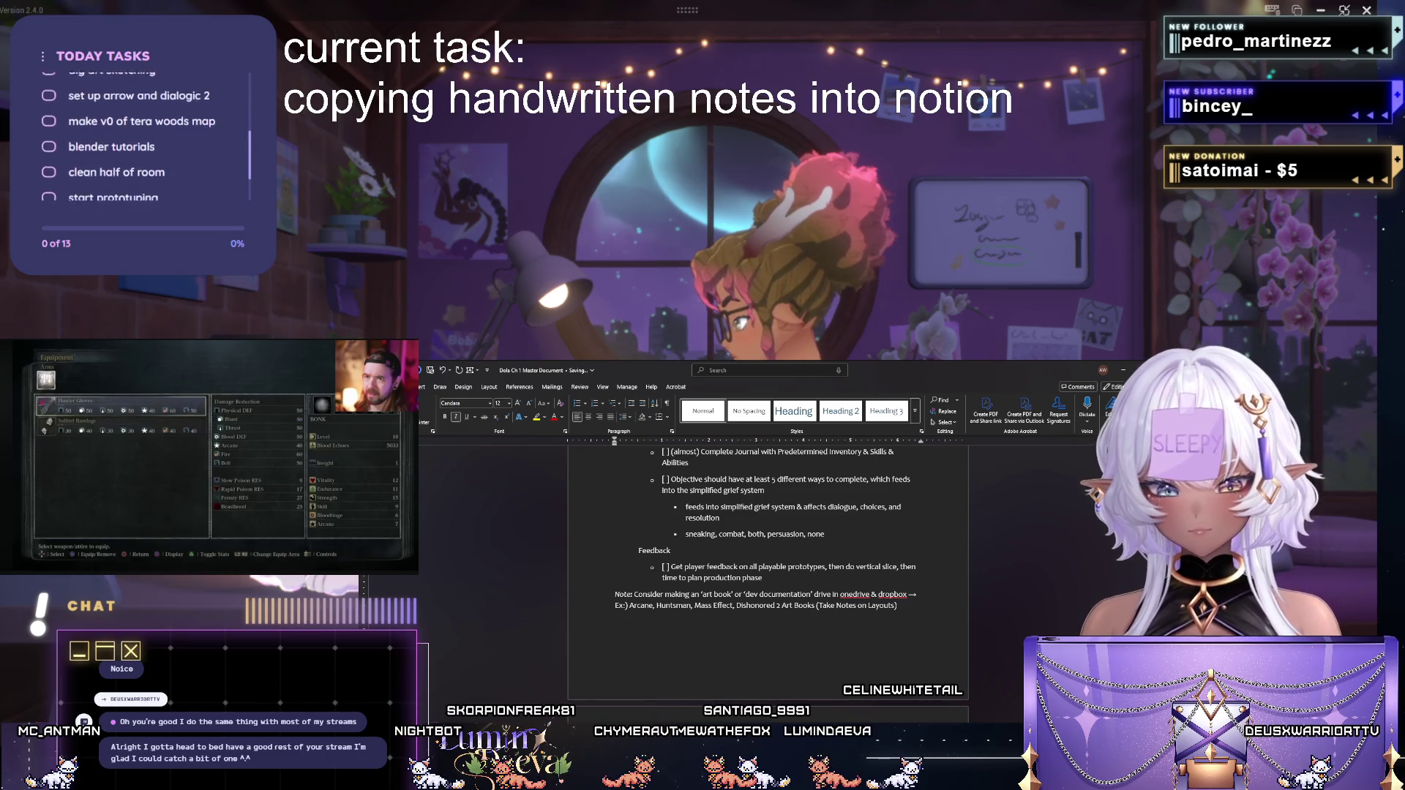
scroll(769, 549, down, 3)
scroll(769, 549, down, 5)
scroll(768, 549, down, 3)
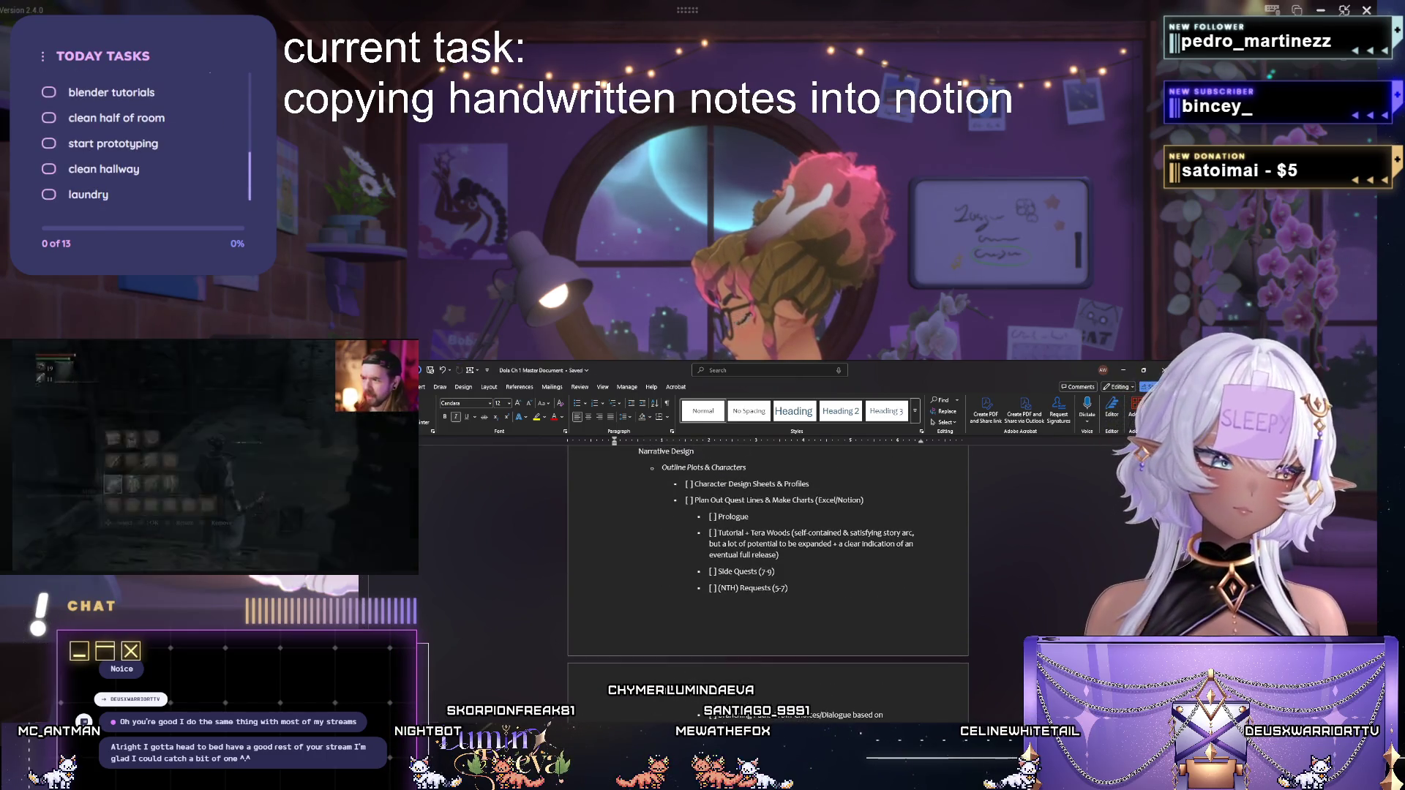
scroll(768, 571, up, 10)
scroll(769, 571, up, 5)
scroll(769, 570, up, 2)
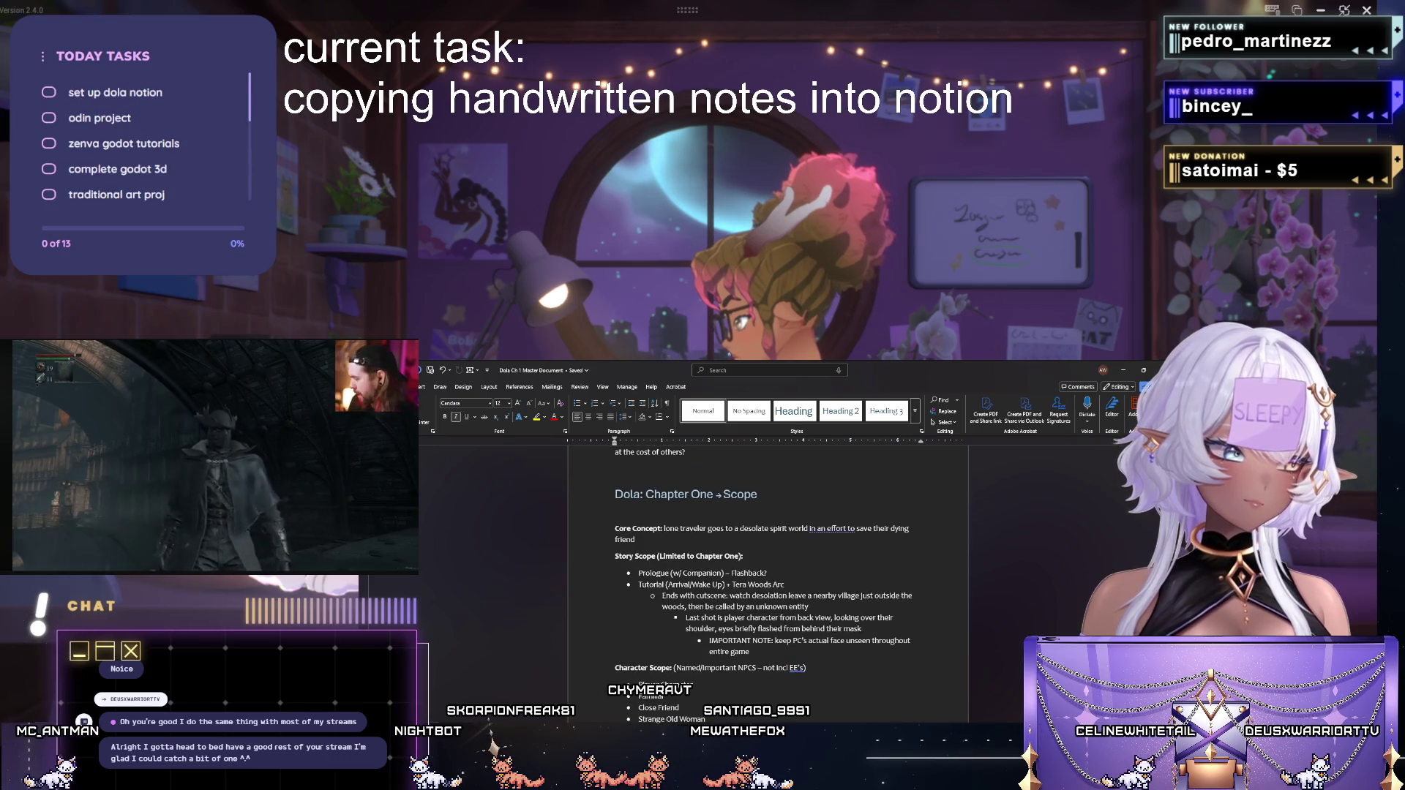
scroll(769, 570, up, 1)
scroll(768, 583, down, 4)
scroll(768, 582, down, 5)
scroll(769, 582, down, 3)
scroll(768, 582, down, 5)
scroll(769, 582, down, 5)
scroll(769, 582, down, 5)
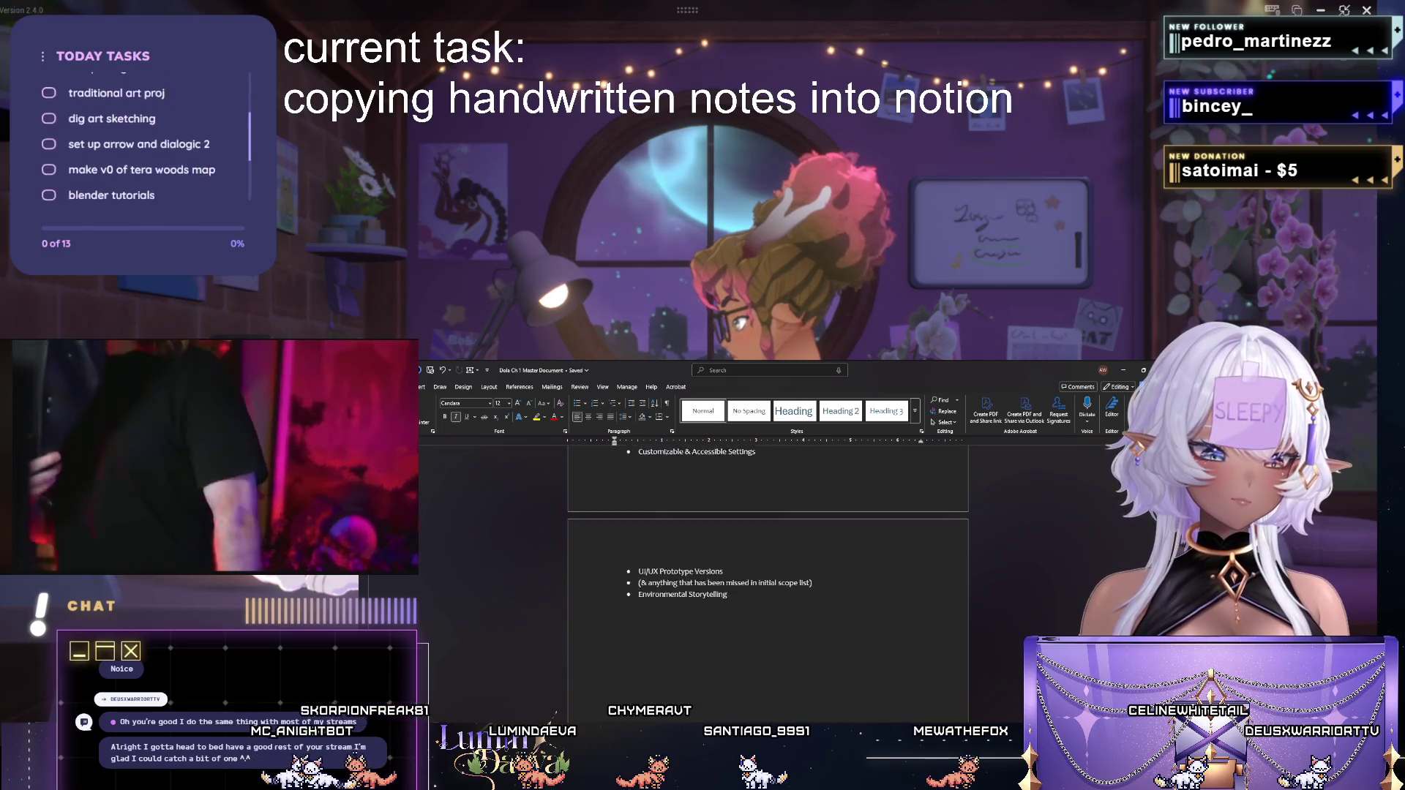
scroll(768, 581, down, 4)
scroll(768, 582, down, 5)
scroll(769, 582, down, 5)
scroll(769, 582, down, 4)
scroll(769, 582, down, 4)
scroll(768, 582, up, 5)
scroll(768, 583, up, 1)
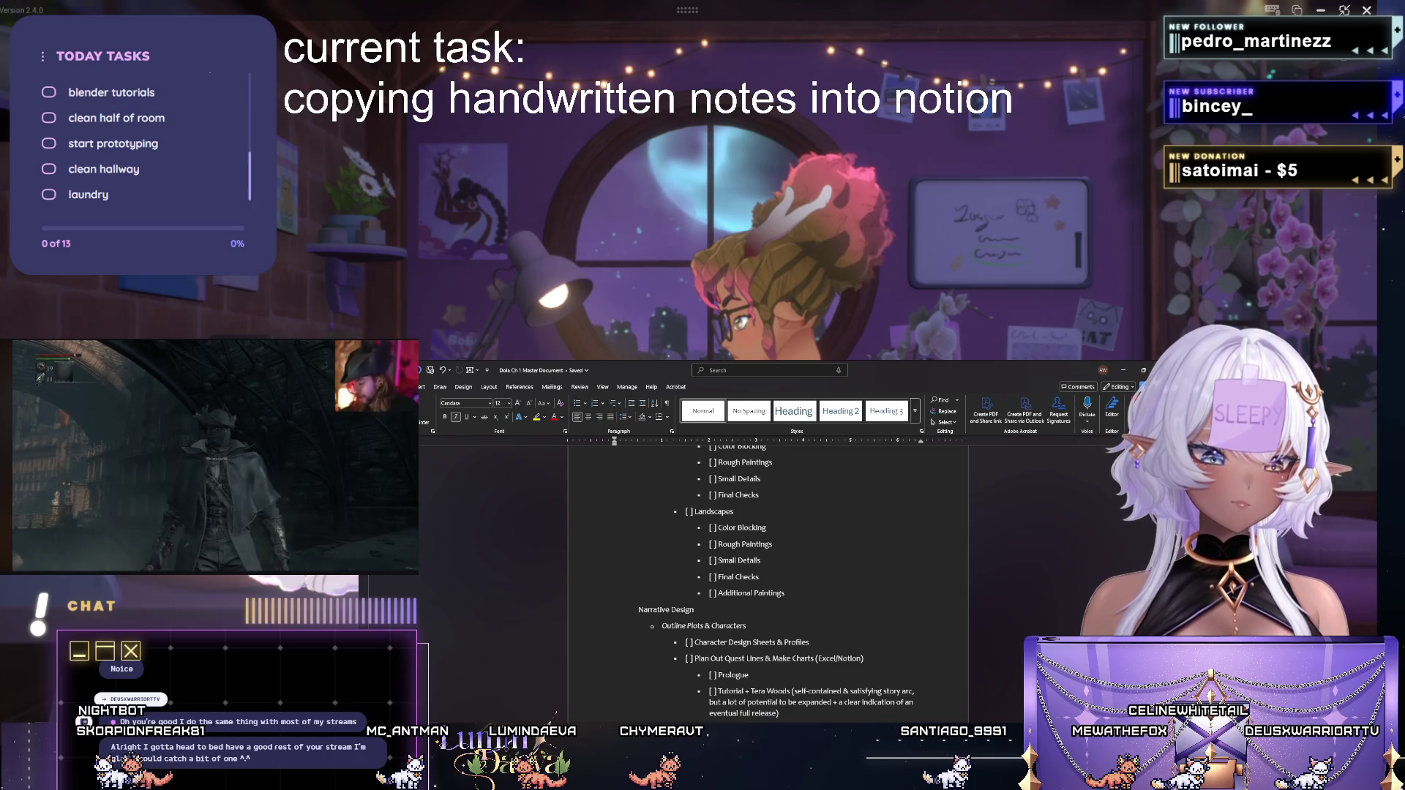
scroll(768, 583, down, 3)
scroll(768, 583, down, 3)
scroll(769, 582, down, 3)
scroll(769, 581, down, 3)
scroll(768, 582, down, 3)
scroll(768, 582, down, 3)
scroll(770, 582, down, 3)
scroll(768, 582, up, 2)
scroll(769, 582, down, 1)
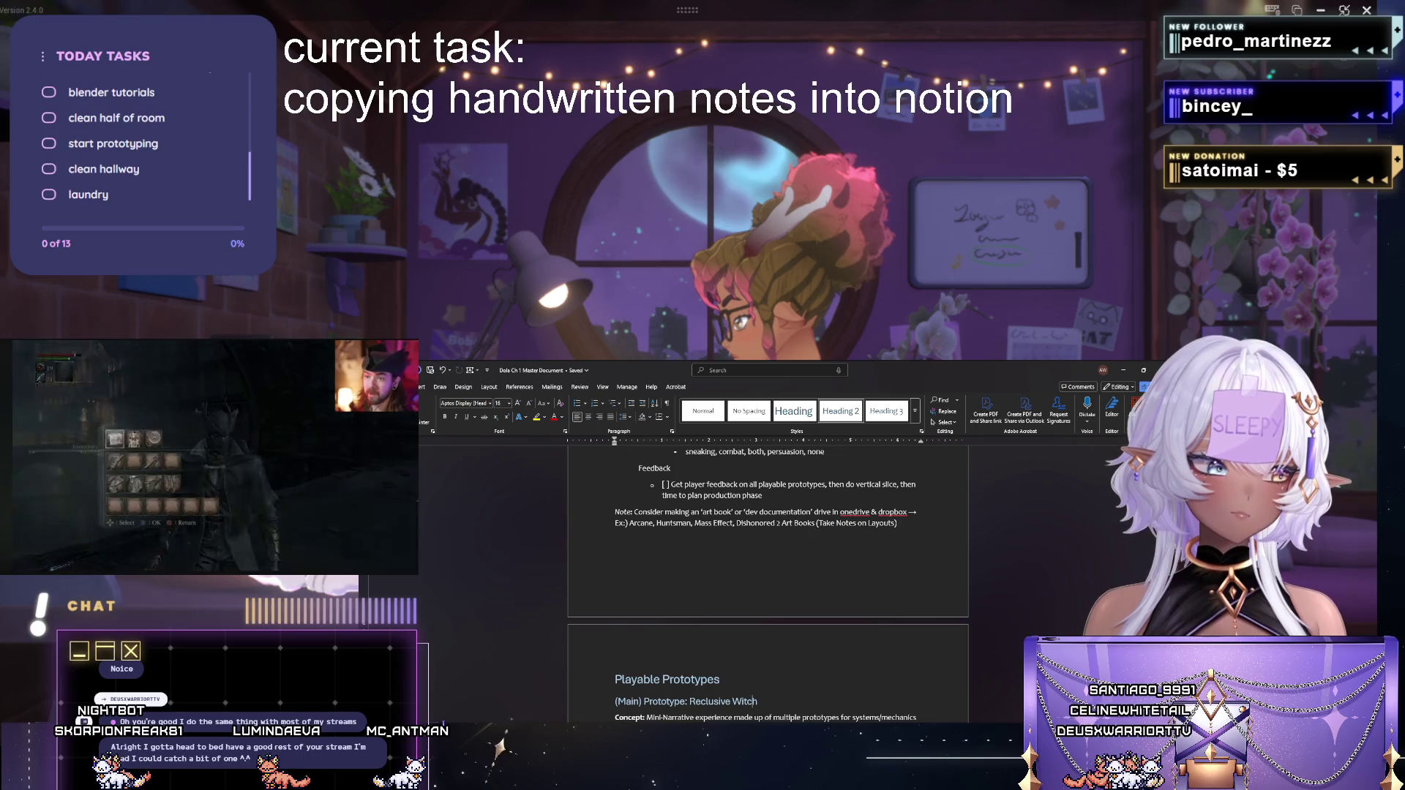
scroll(769, 582, down, 3)
scroll(769, 582, down, 1)
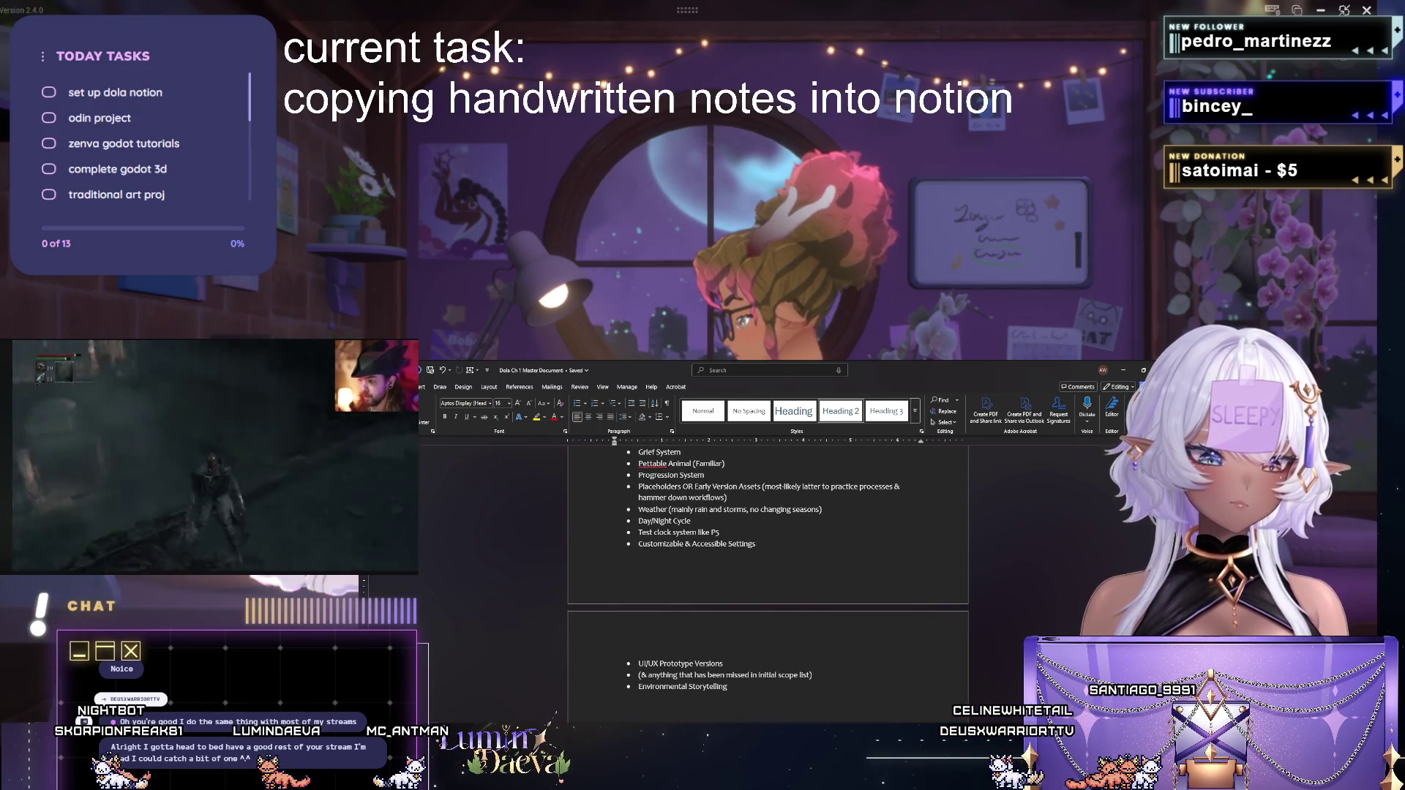
Start a new Combat System Prototype line after Environmental Storytelling.
key(ctrl+End)
key(Return)
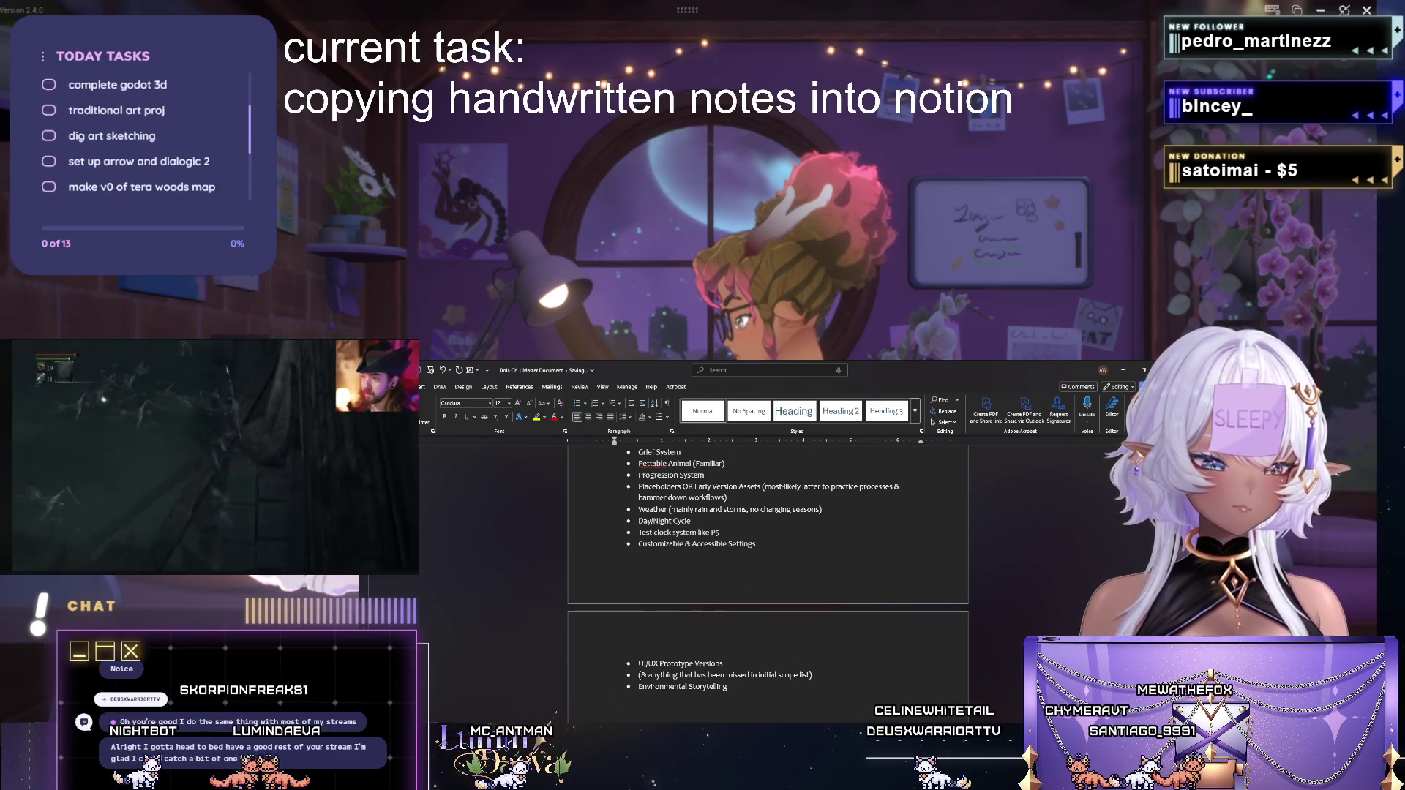
key(alt+Tab)
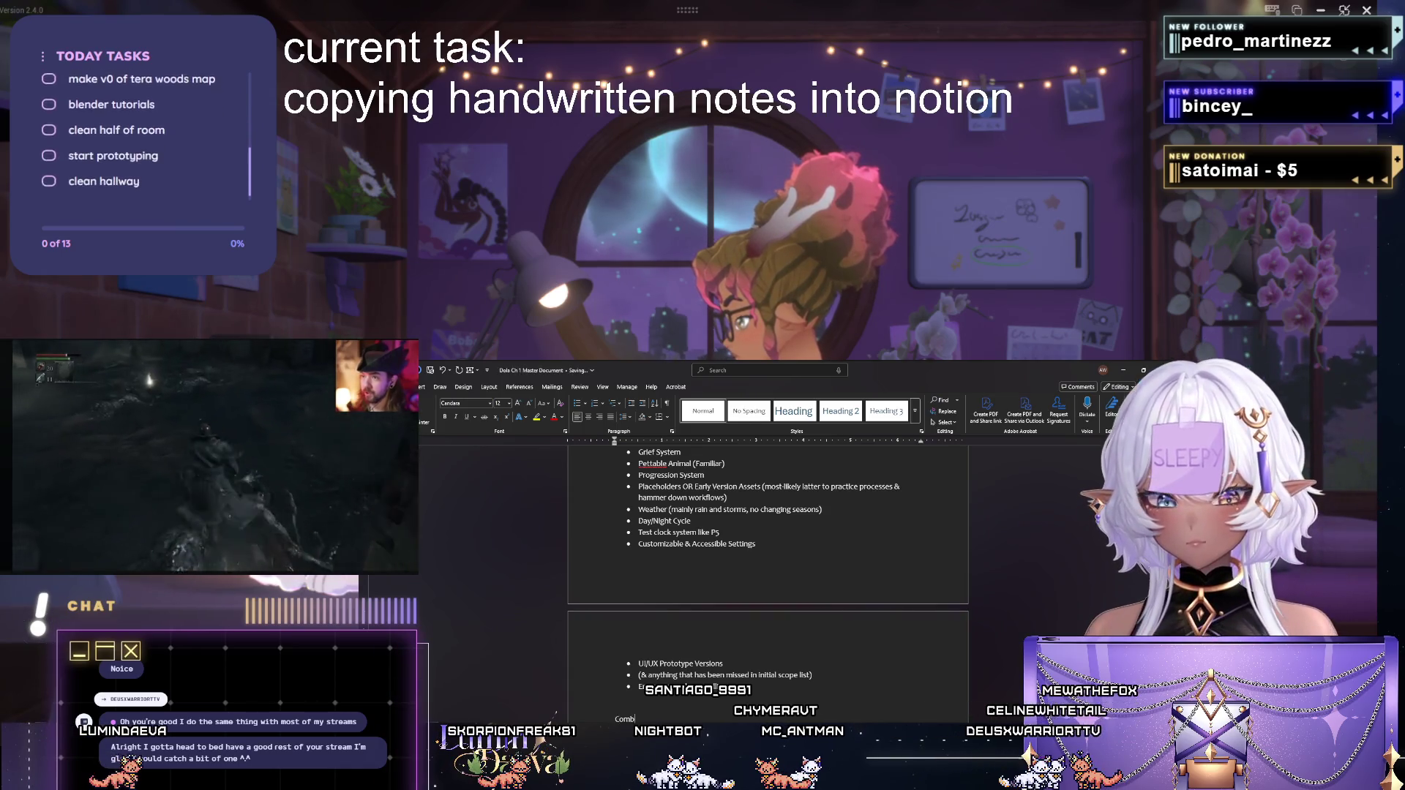
text(Combat System Prototype)
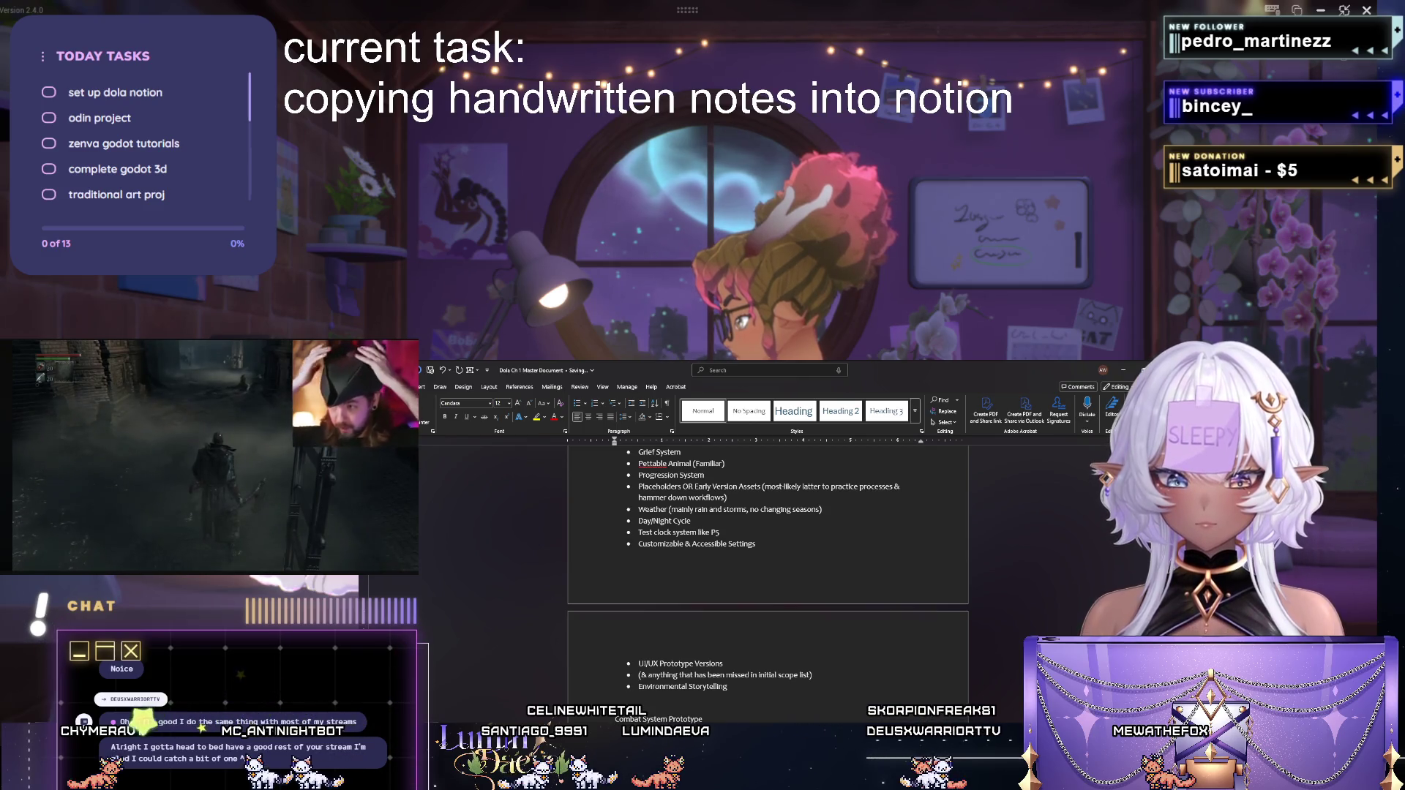
scroll(793, 638, down, 2)
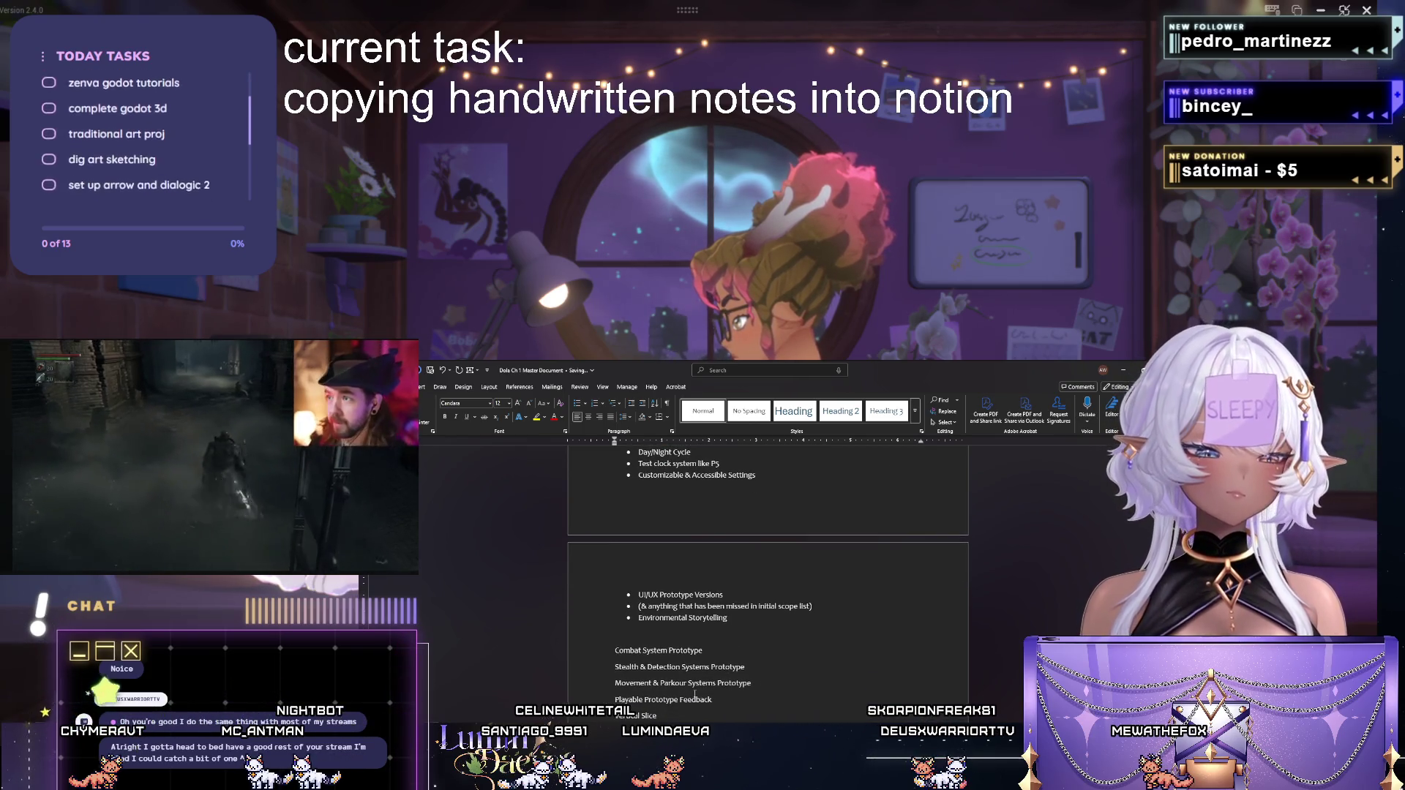
Apply the Heading 1 style to the Combat, Stealth & Detection and Movement & Parkour prototype lines.
drag(751, 684, 615, 650)
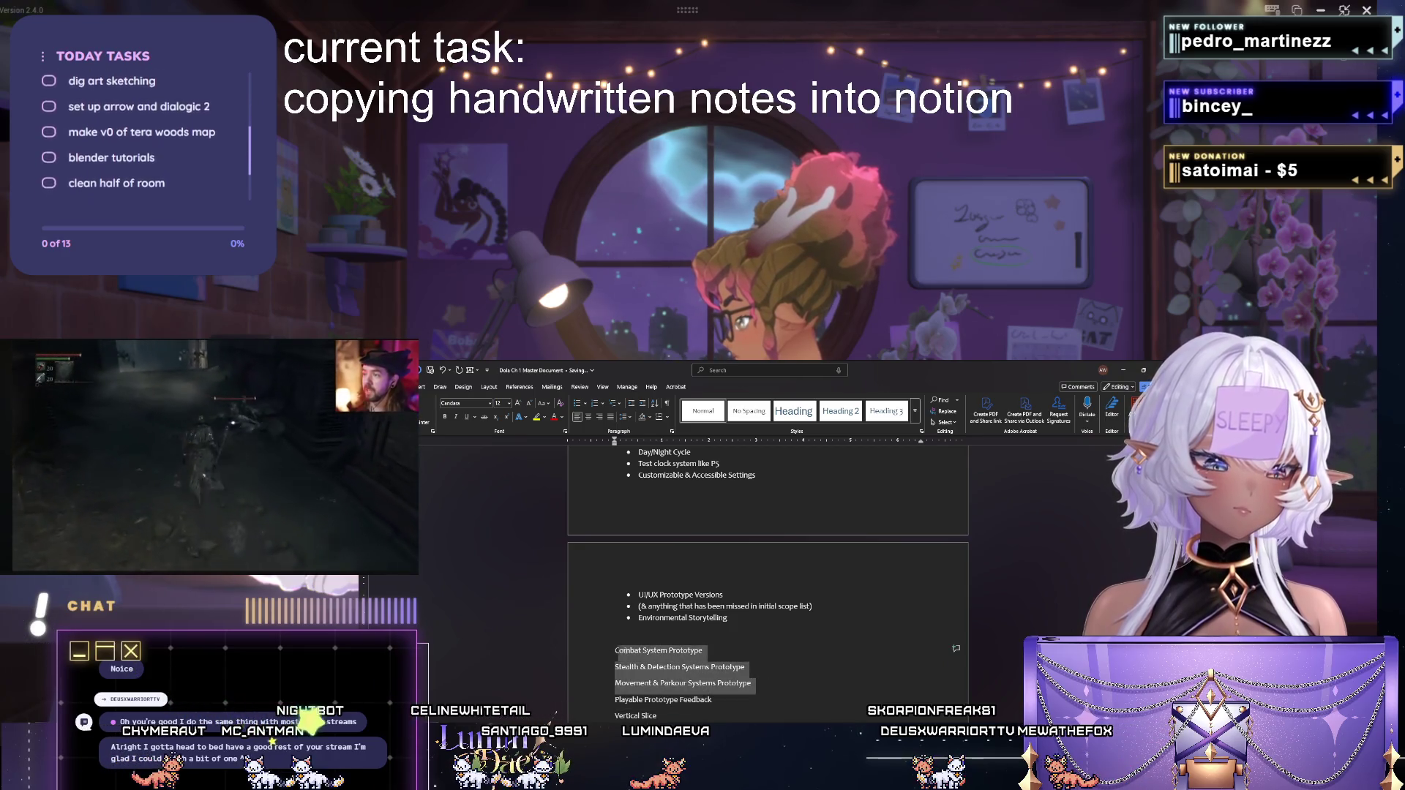
click(842, 411)
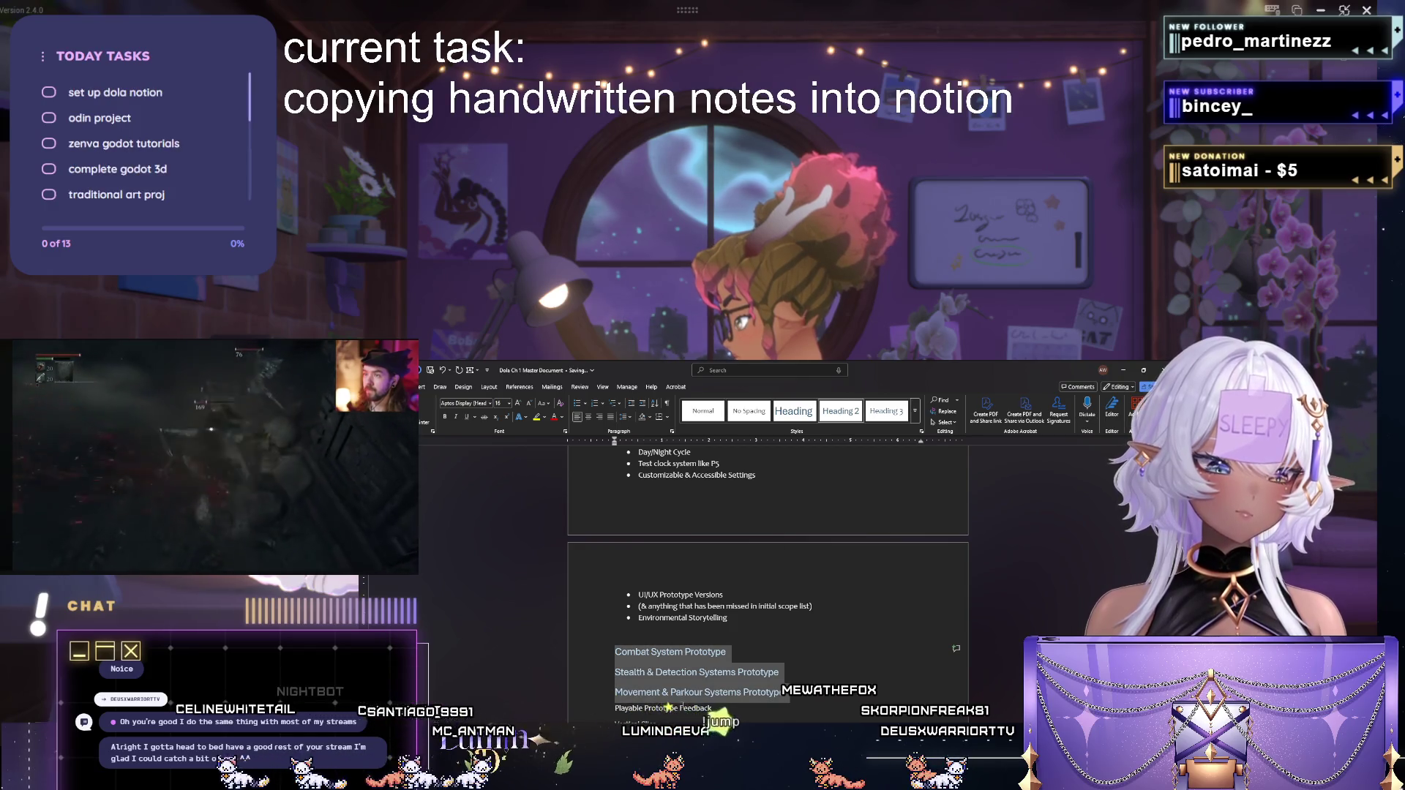
click(807, 462)
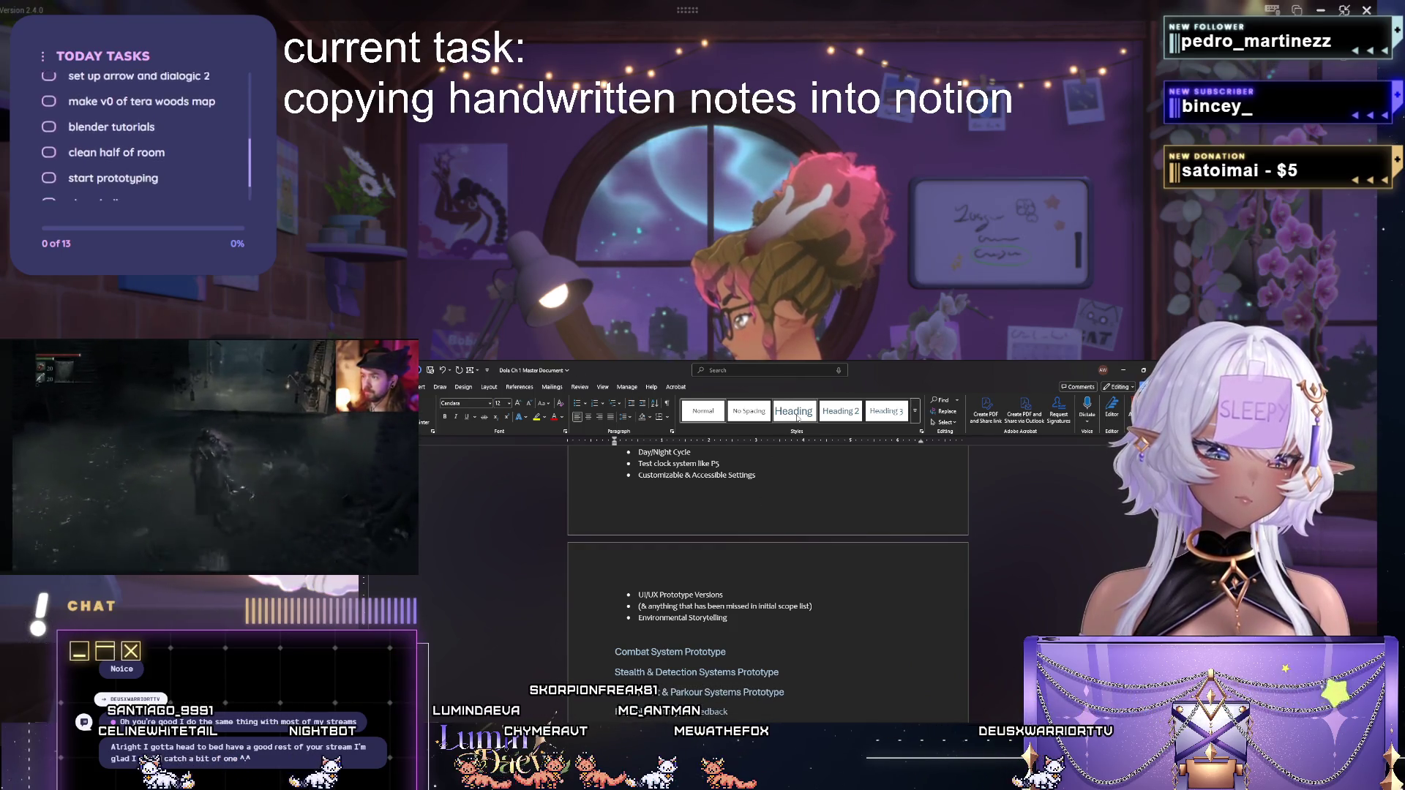
click(792, 411)
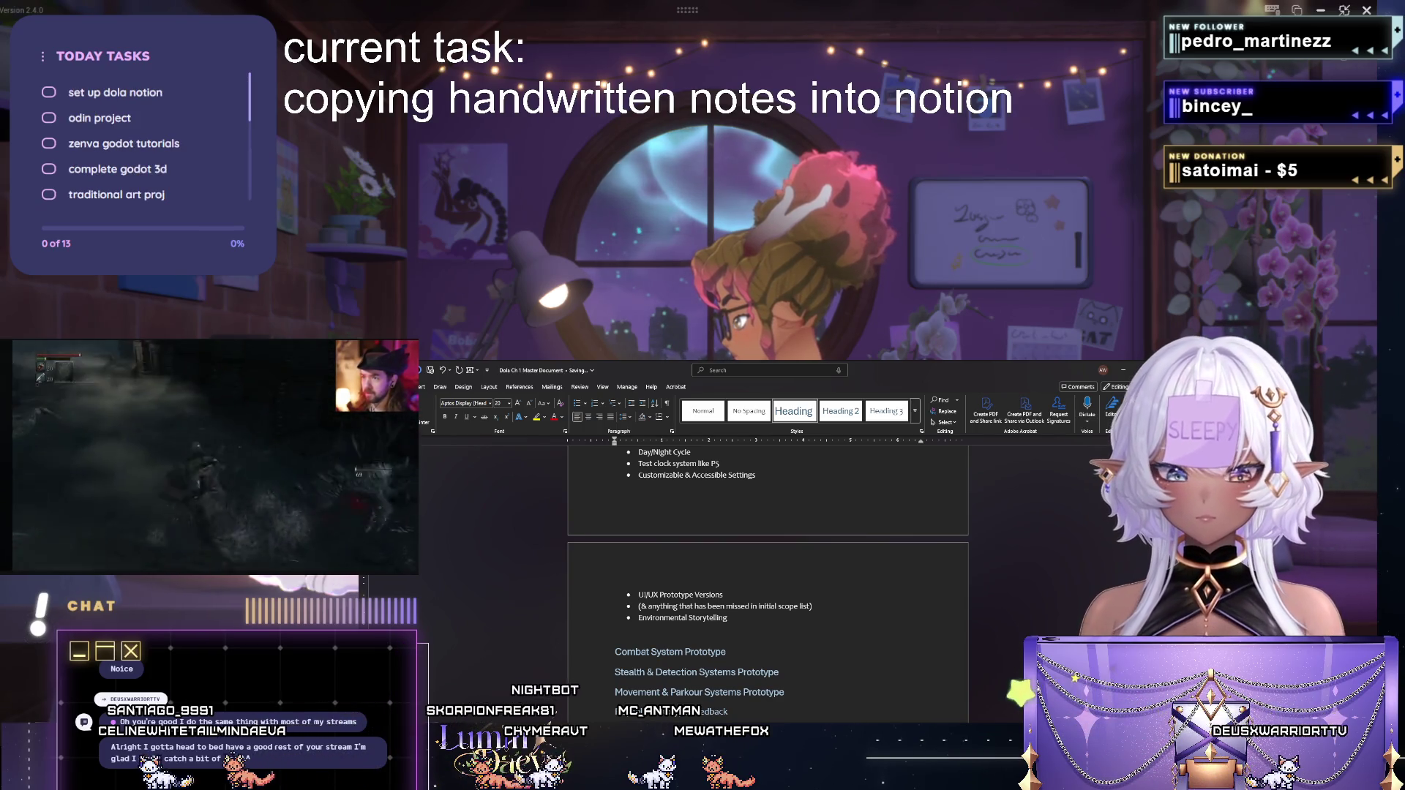
scroll(774, 596, down, 3)
scroll(774, 595, down, 3)
scroll(774, 594, down, 3)
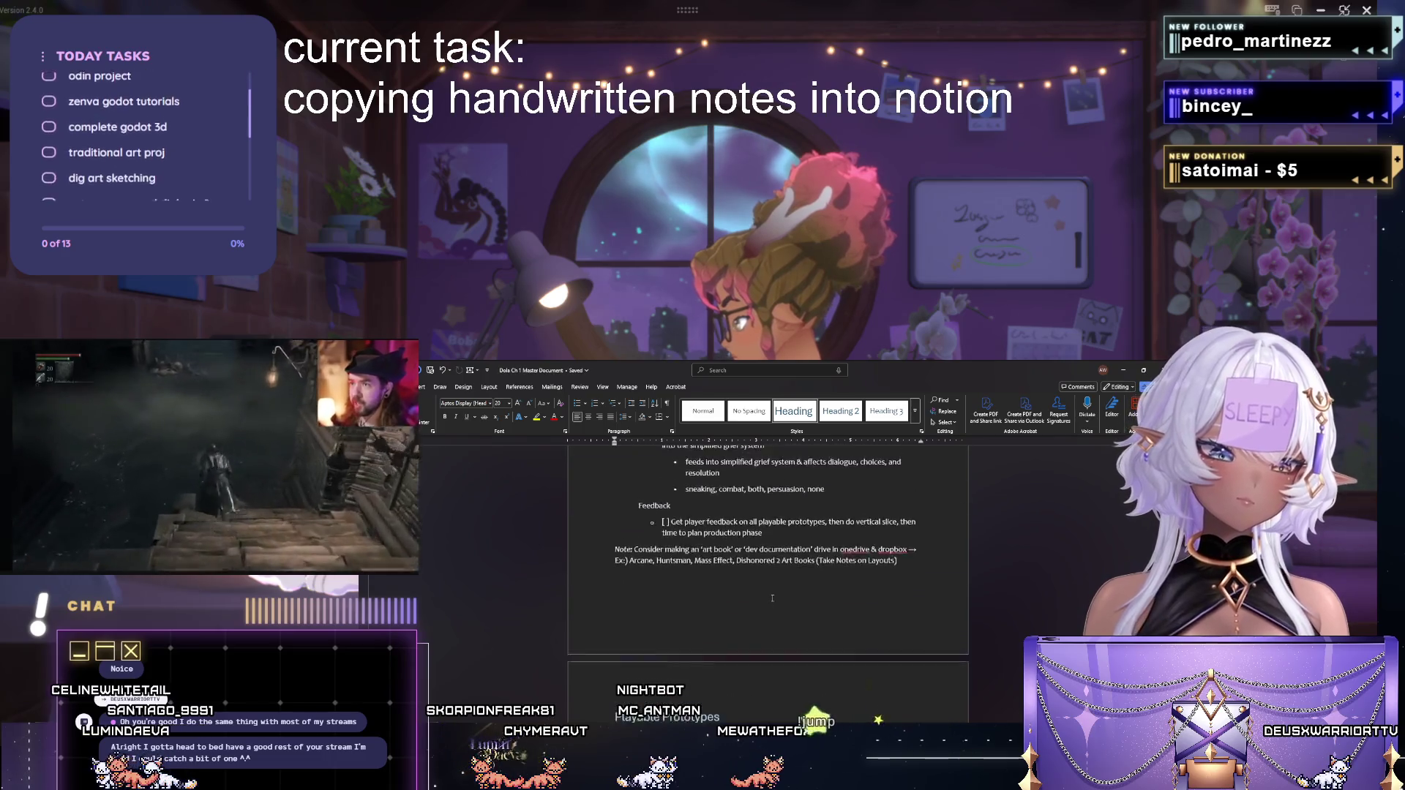
scroll(773, 595, down, 3)
scroll(774, 595, down, 3)
scroll(775, 595, down, 3)
scroll(773, 596, down, 3)
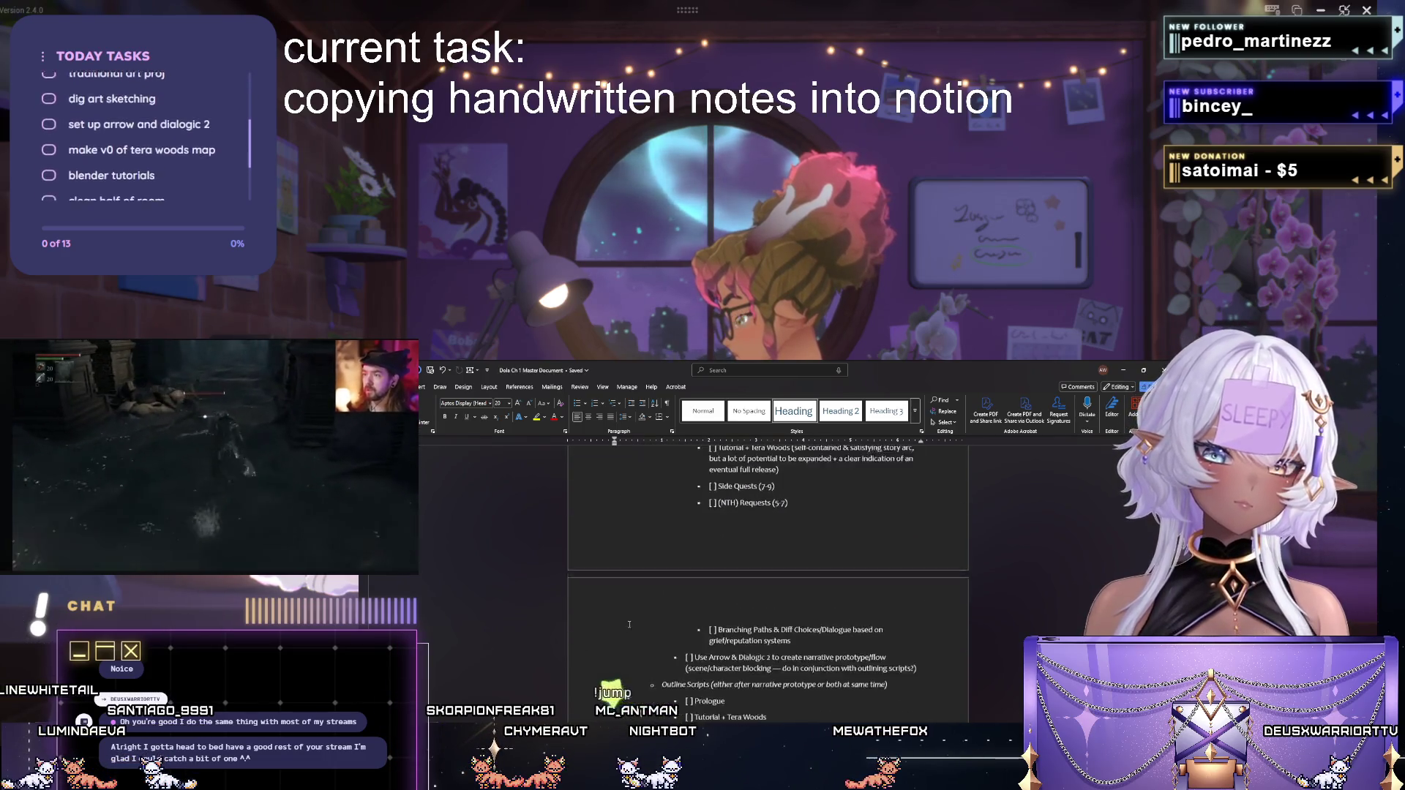
scroll(556, 451, down, 3)
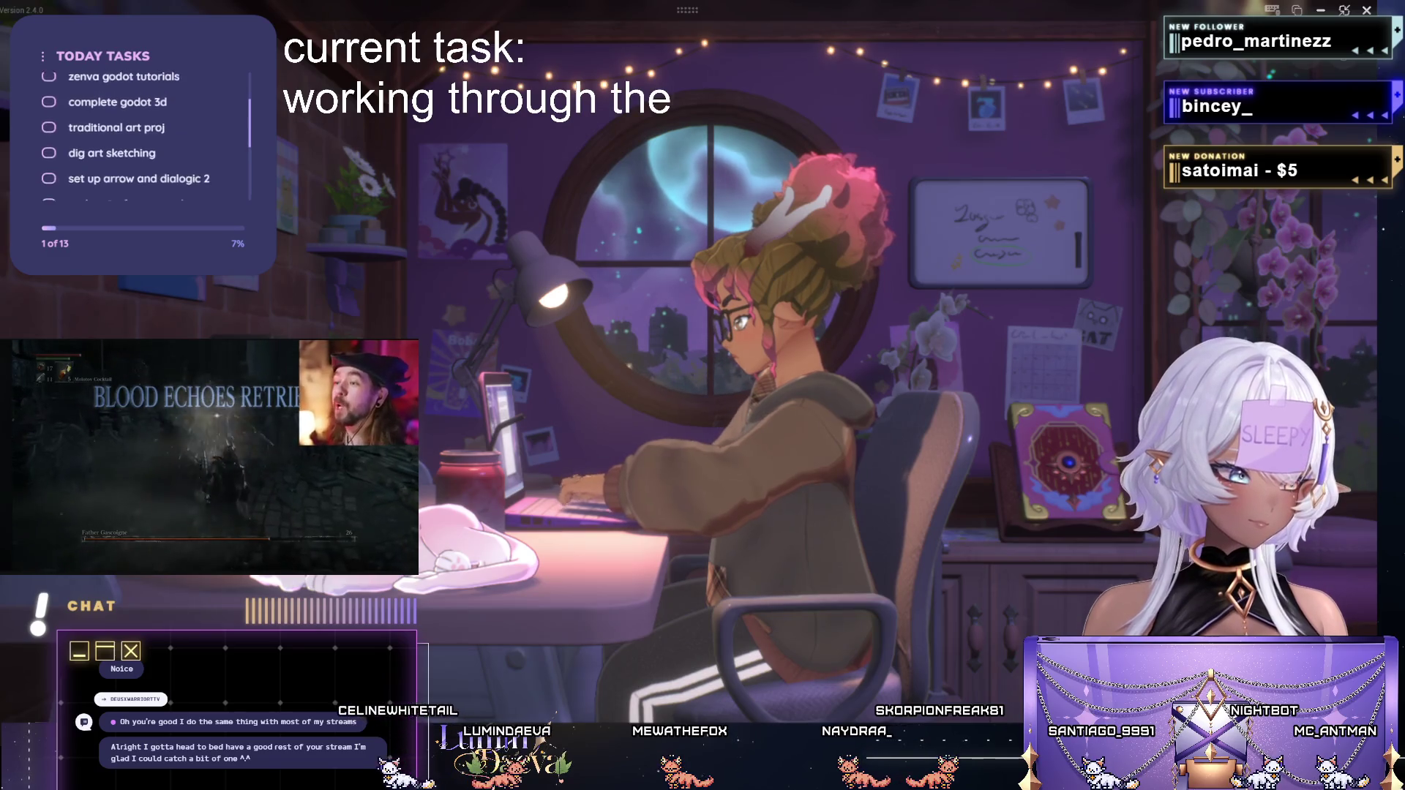
text( odin project notes)
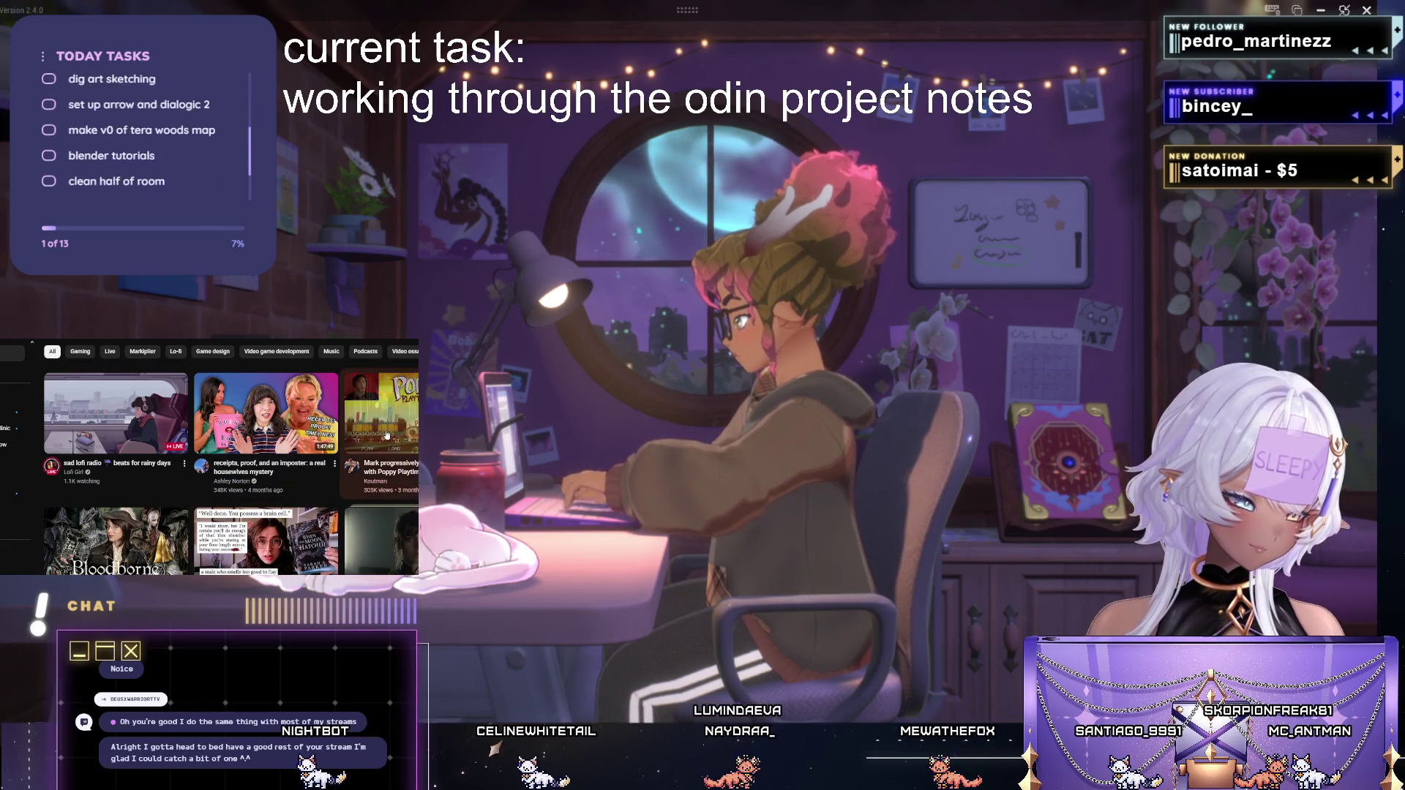
scroll(379, 419, down, 3)
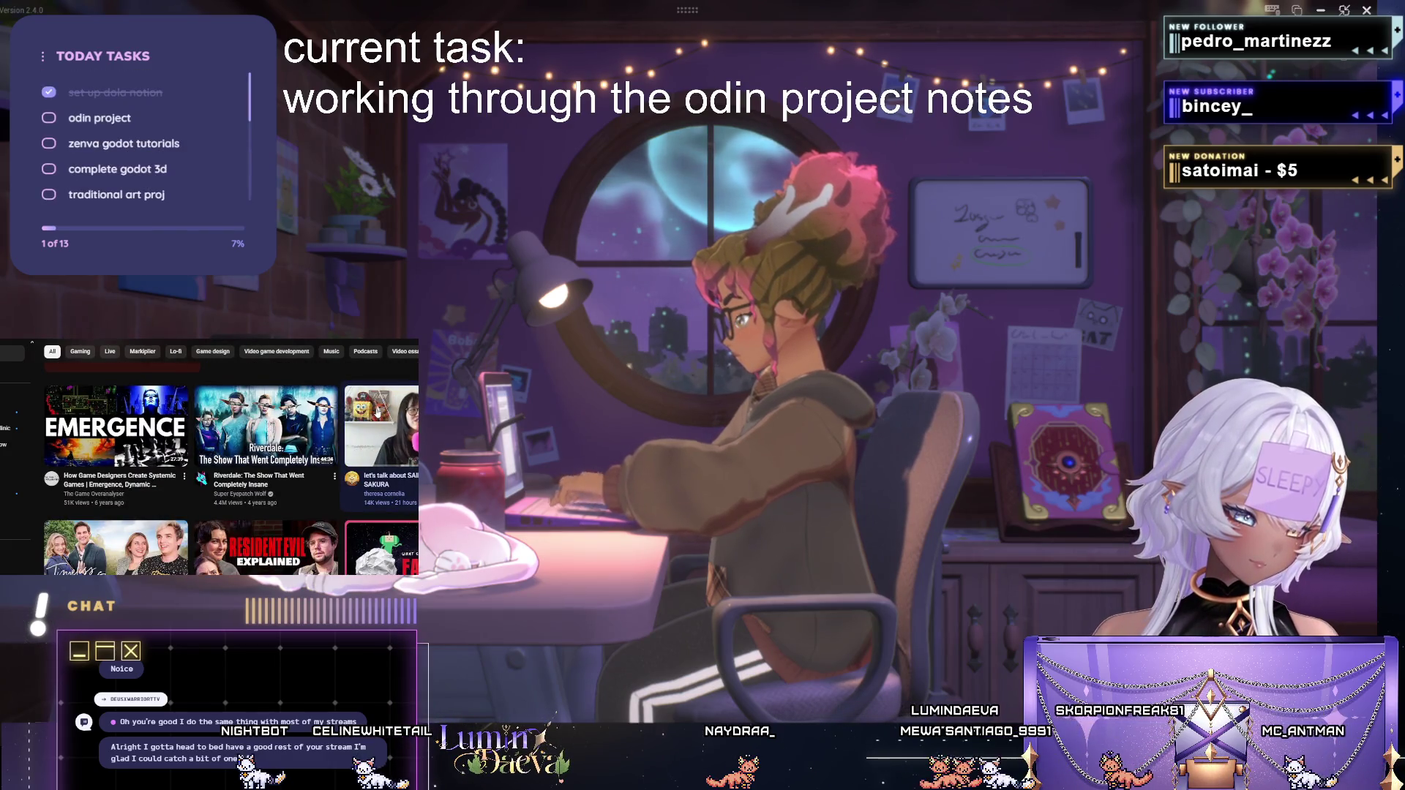
scroll(377, 413, down, 3)
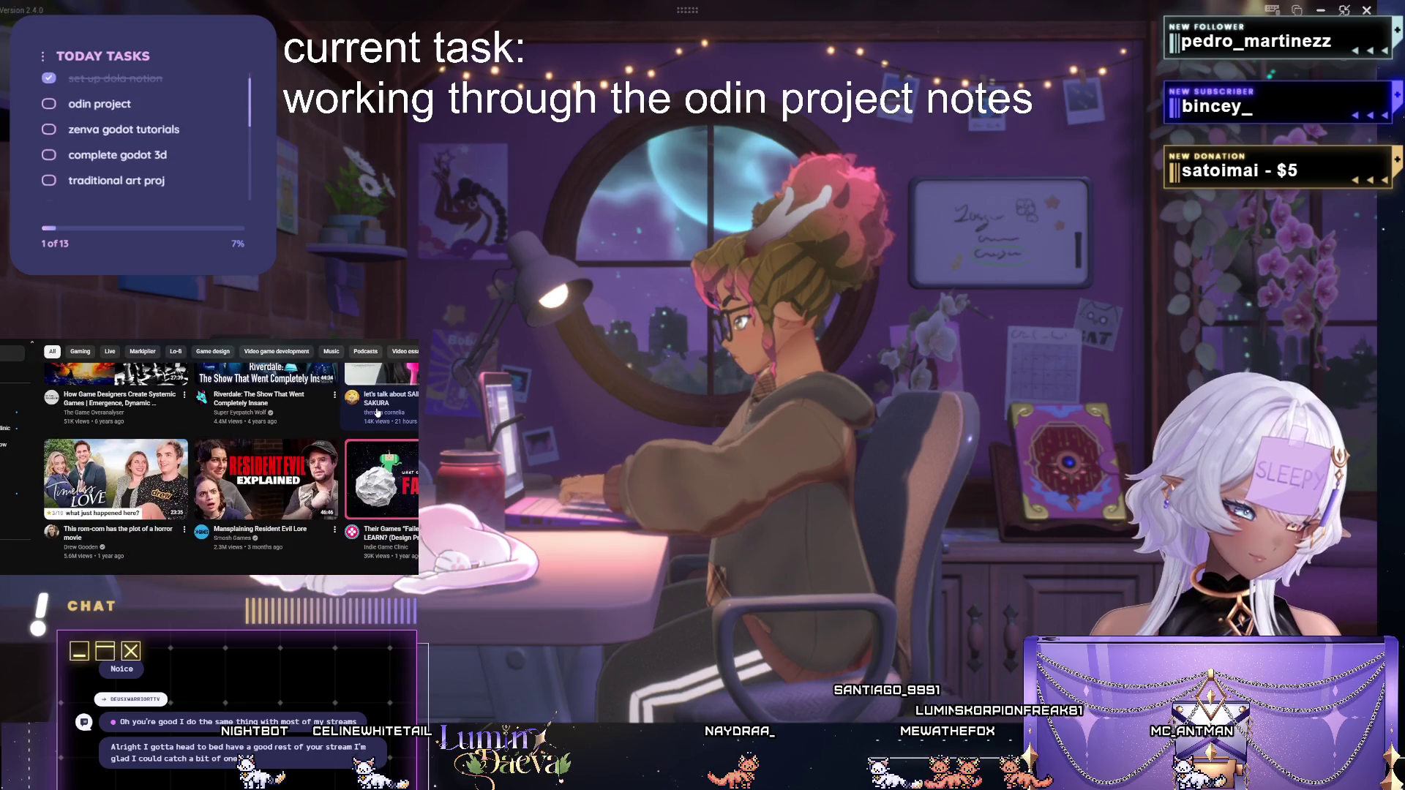
scroll(376, 414, down, 3)
scroll(376, 413, down, 3)
scroll(373, 407, down, 3)
scroll(371, 402, down, 3)
scroll(371, 402, down, 3)
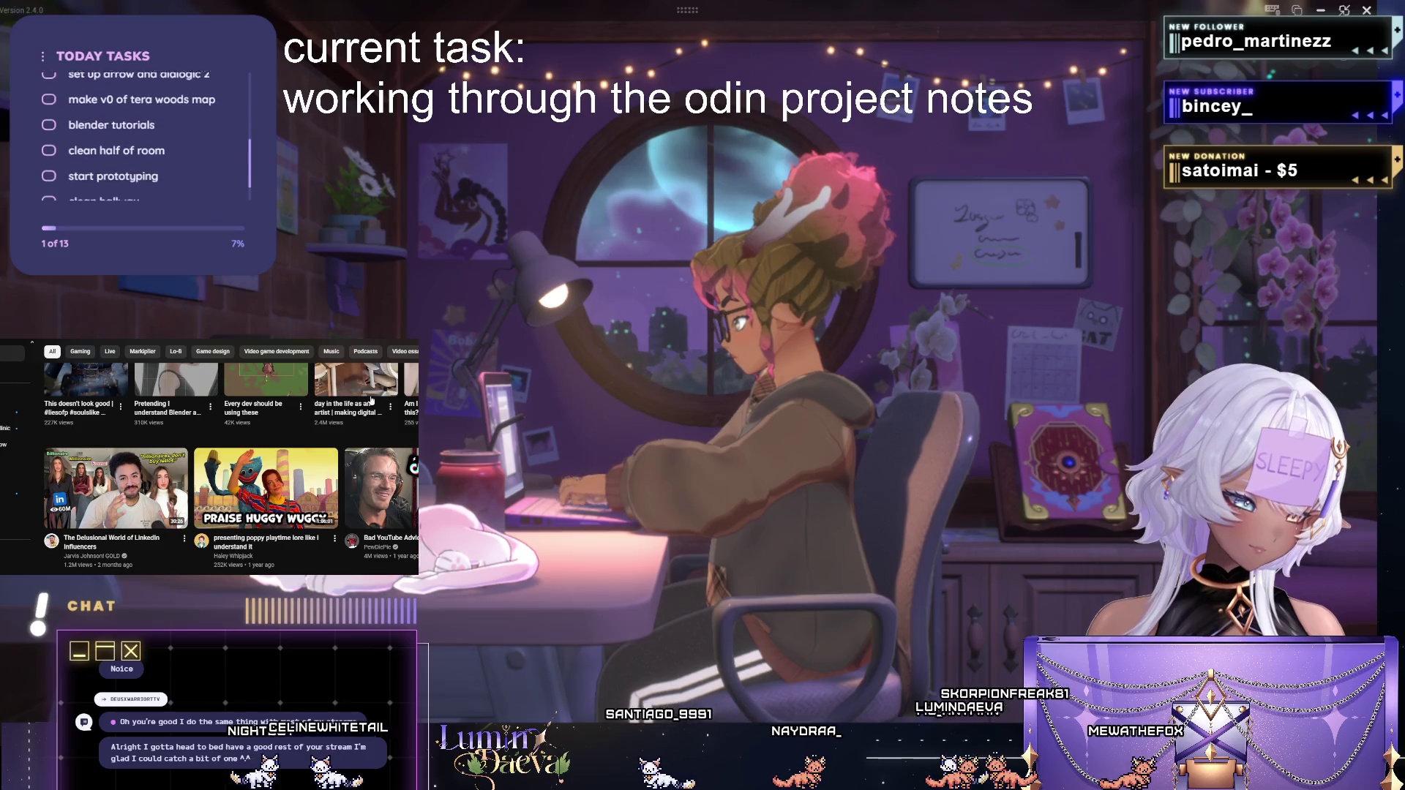
scroll(372, 401, down, 3)
scroll(371, 401, down, 3)
scroll(371, 397, up, 3)
scroll(371, 396, up, 2)
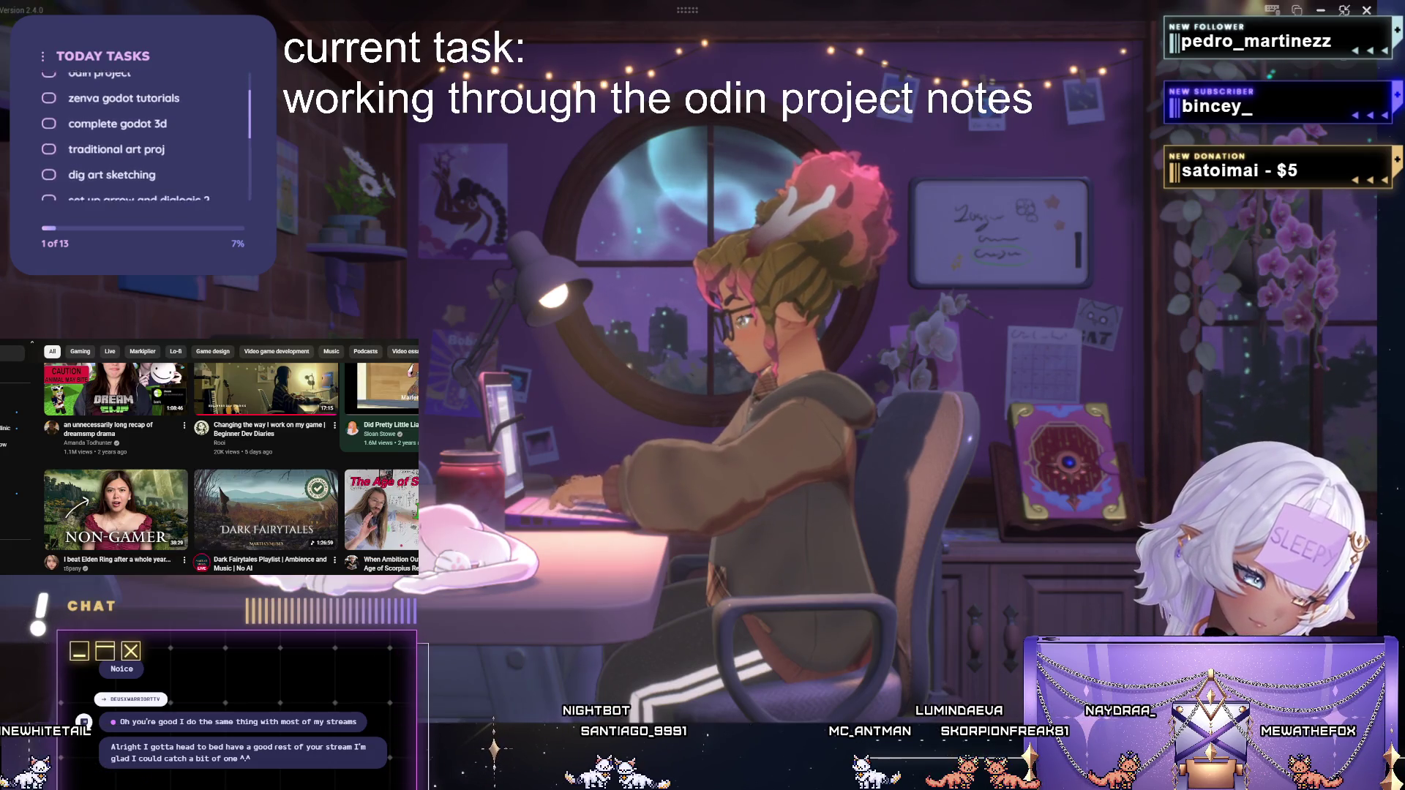
scroll(357, 447, down, 2)
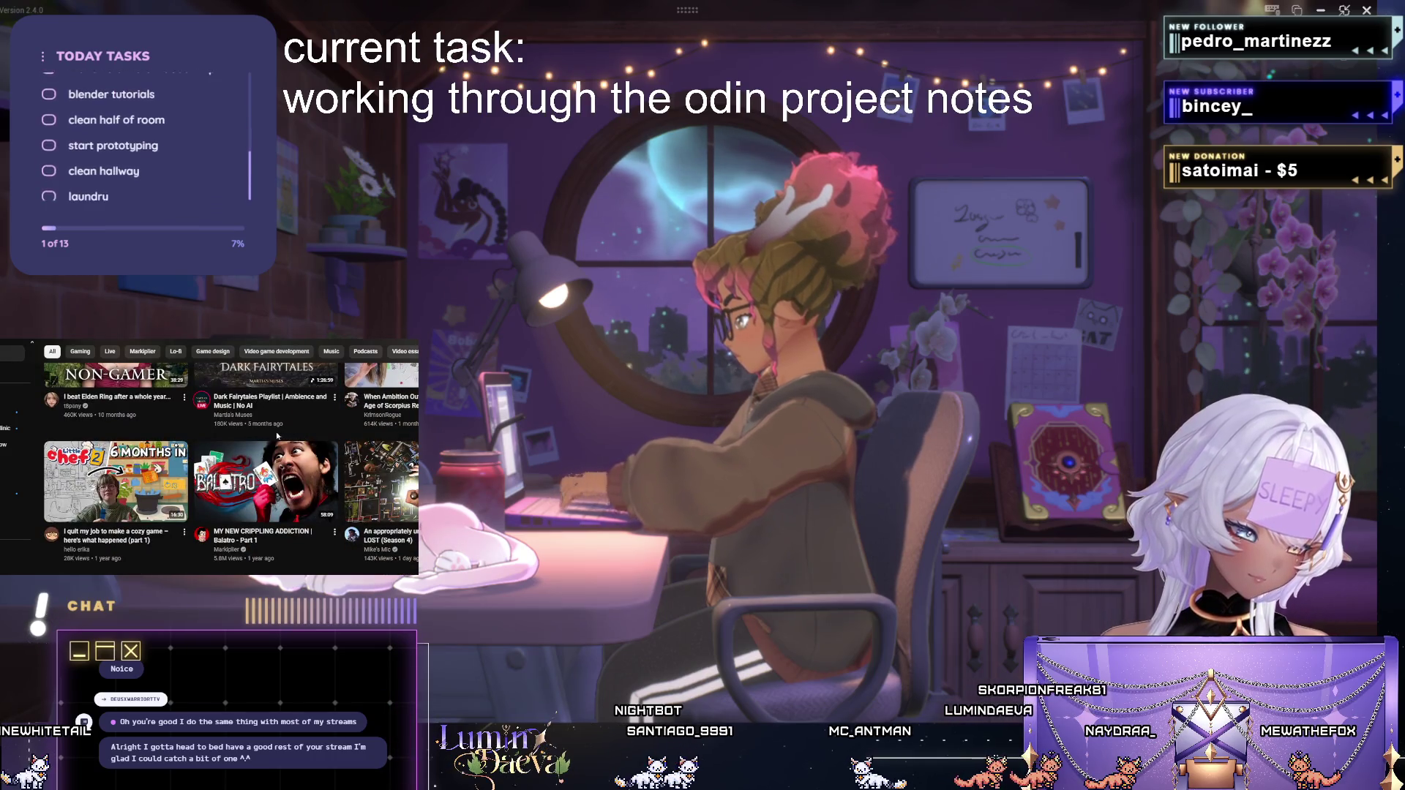
scroll(275, 436, down, 3)
scroll(269, 439, down, 2)
scroll(259, 443, down, 1)
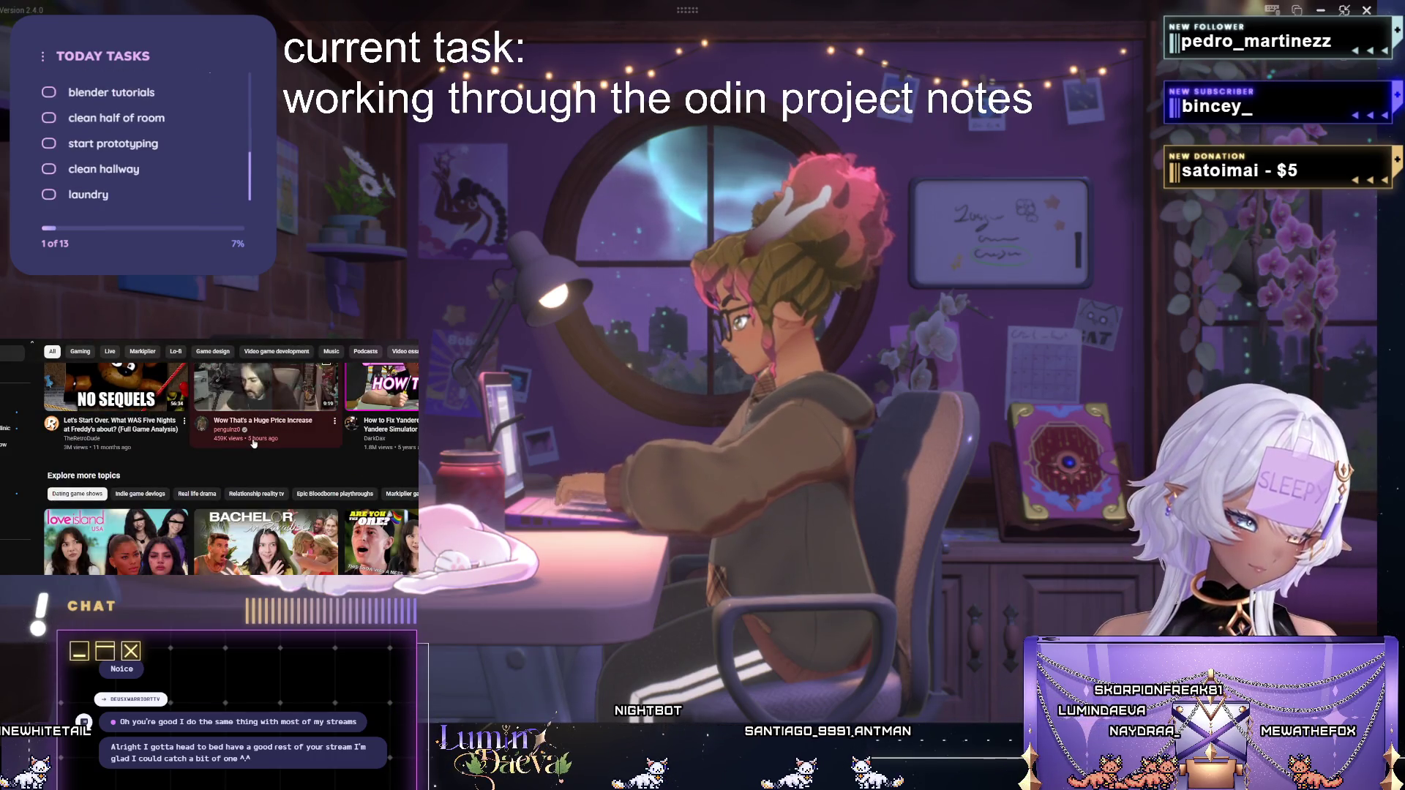
scroll(253, 443, down, 3)
scroll(254, 441, up, 3)
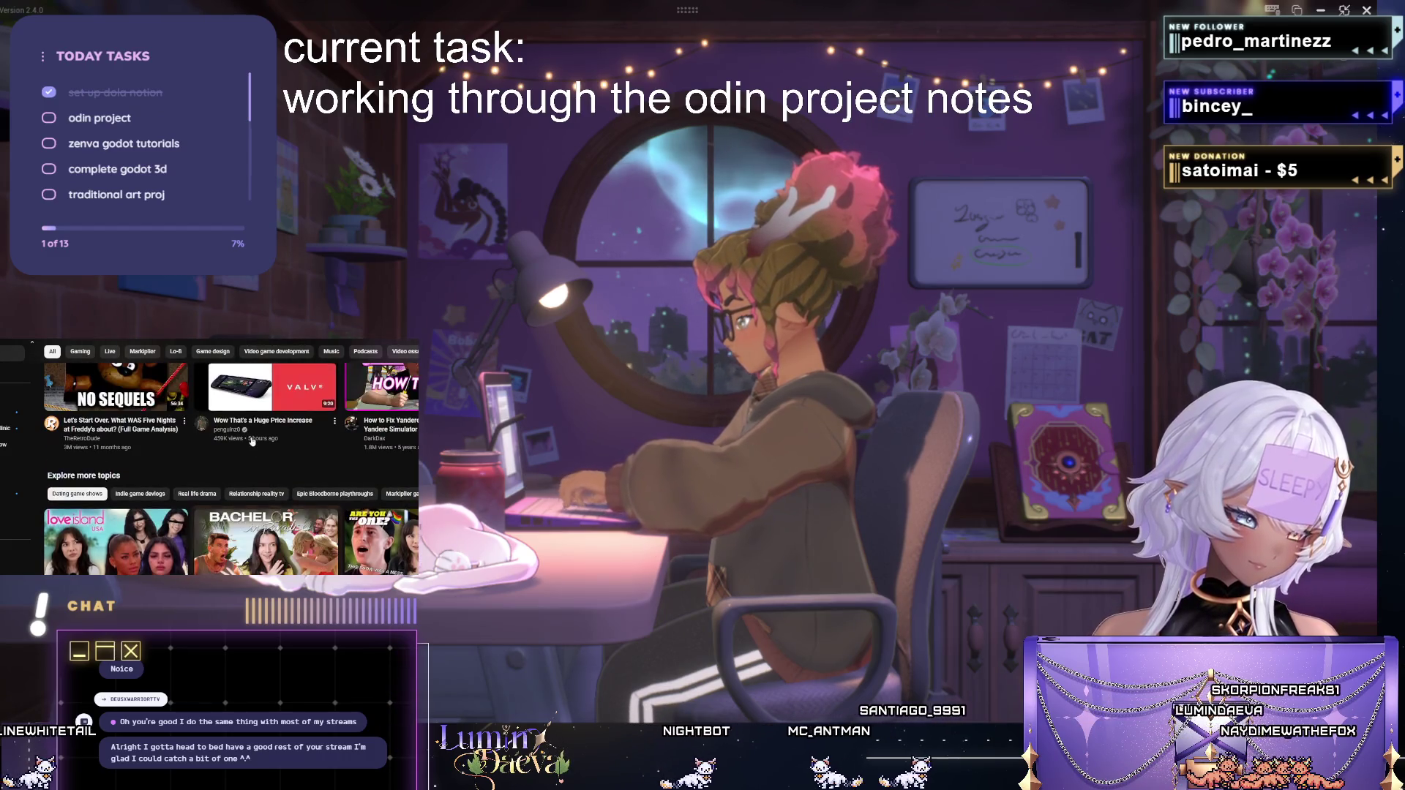
scroll(253, 441, down, 2)
scroll(285, 461, down, 1)
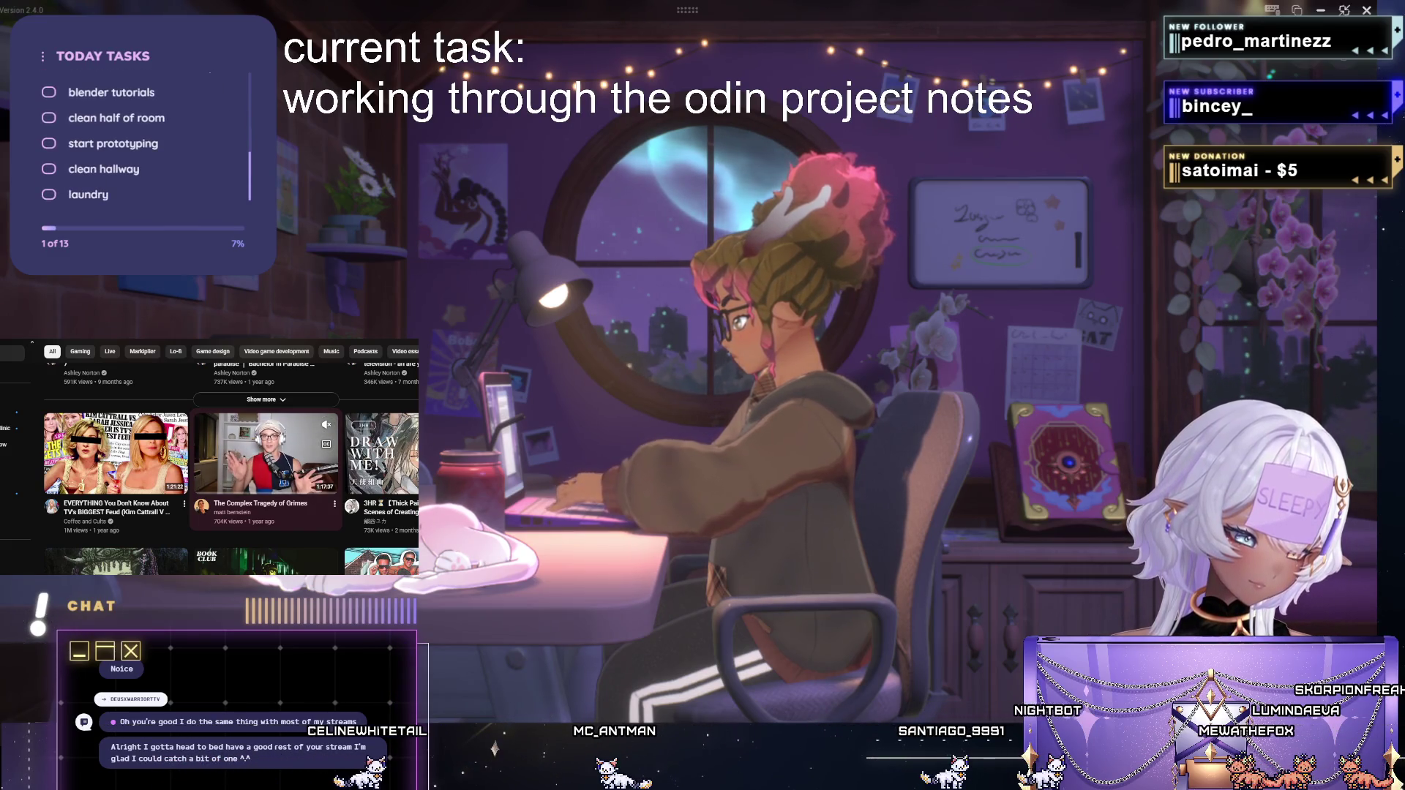
scroll(316, 486, down, 1)
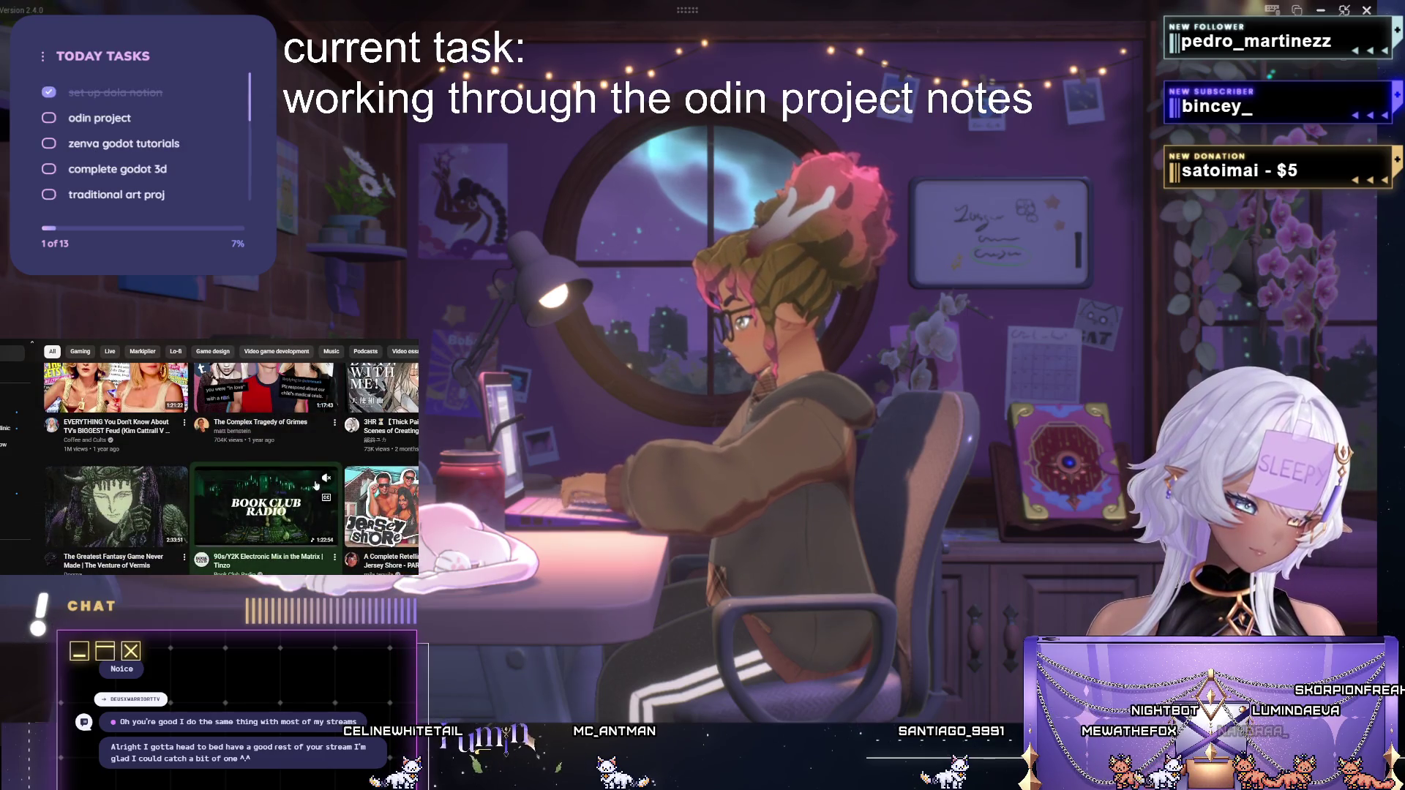
scroll(314, 485, down, 1)
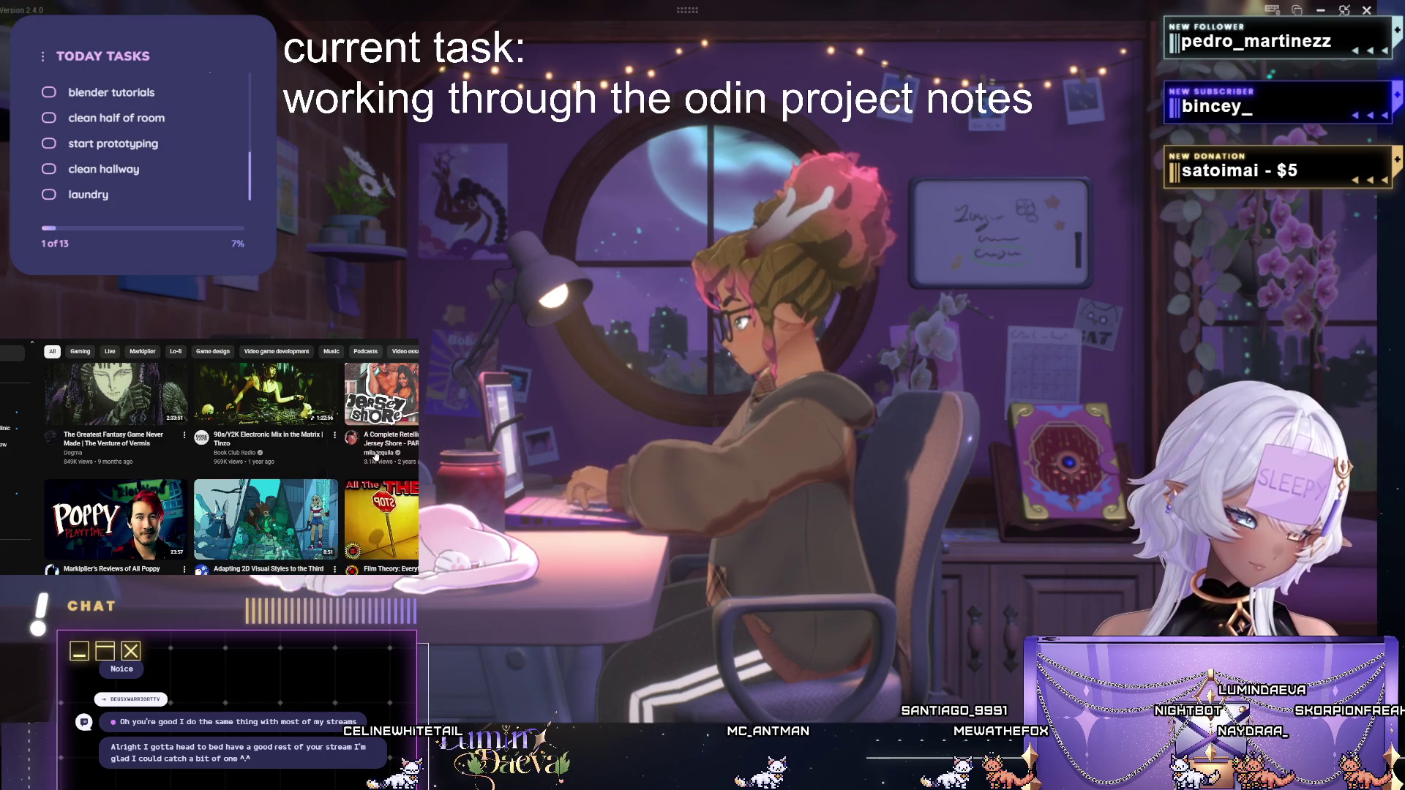
scroll(367, 450, down, 2)
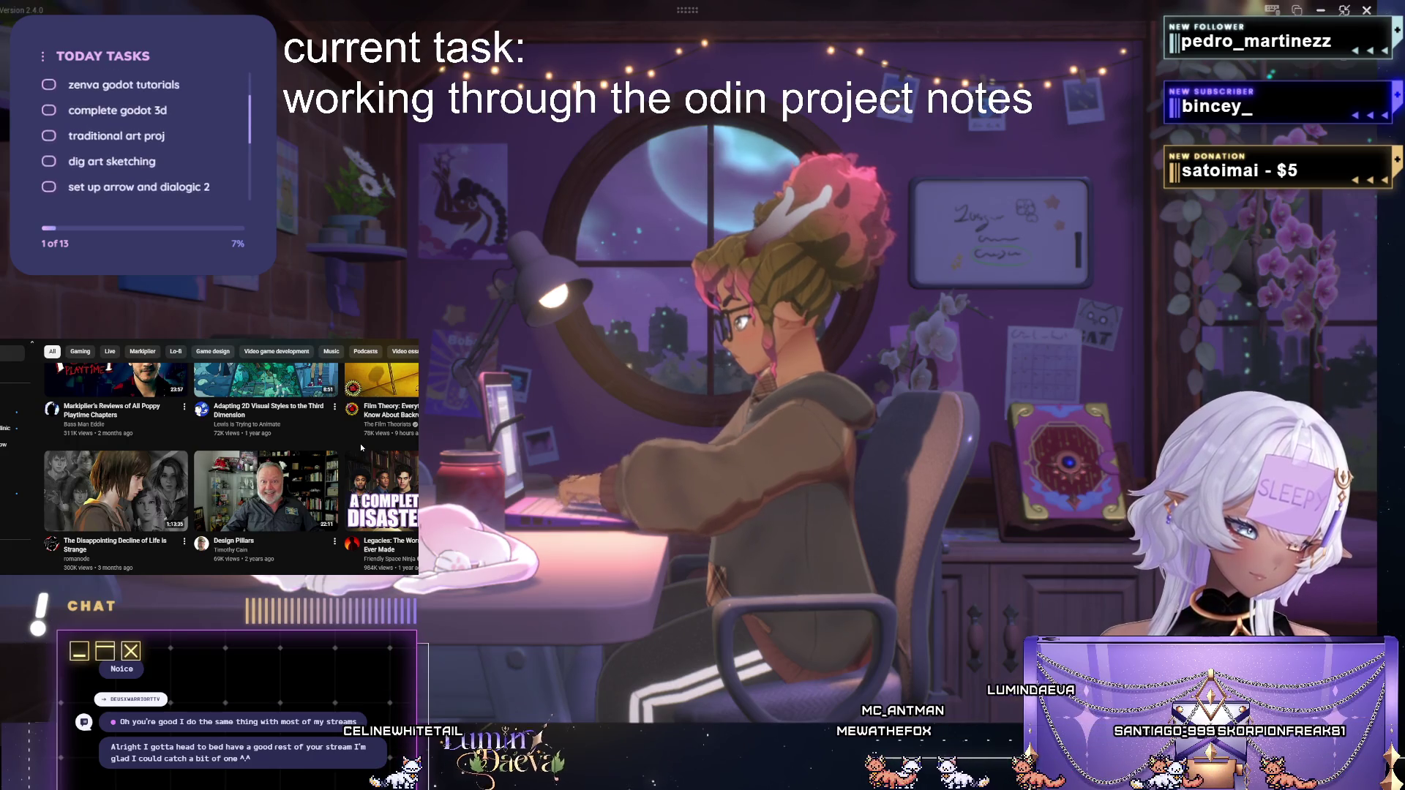
scroll(359, 442, down, 2)
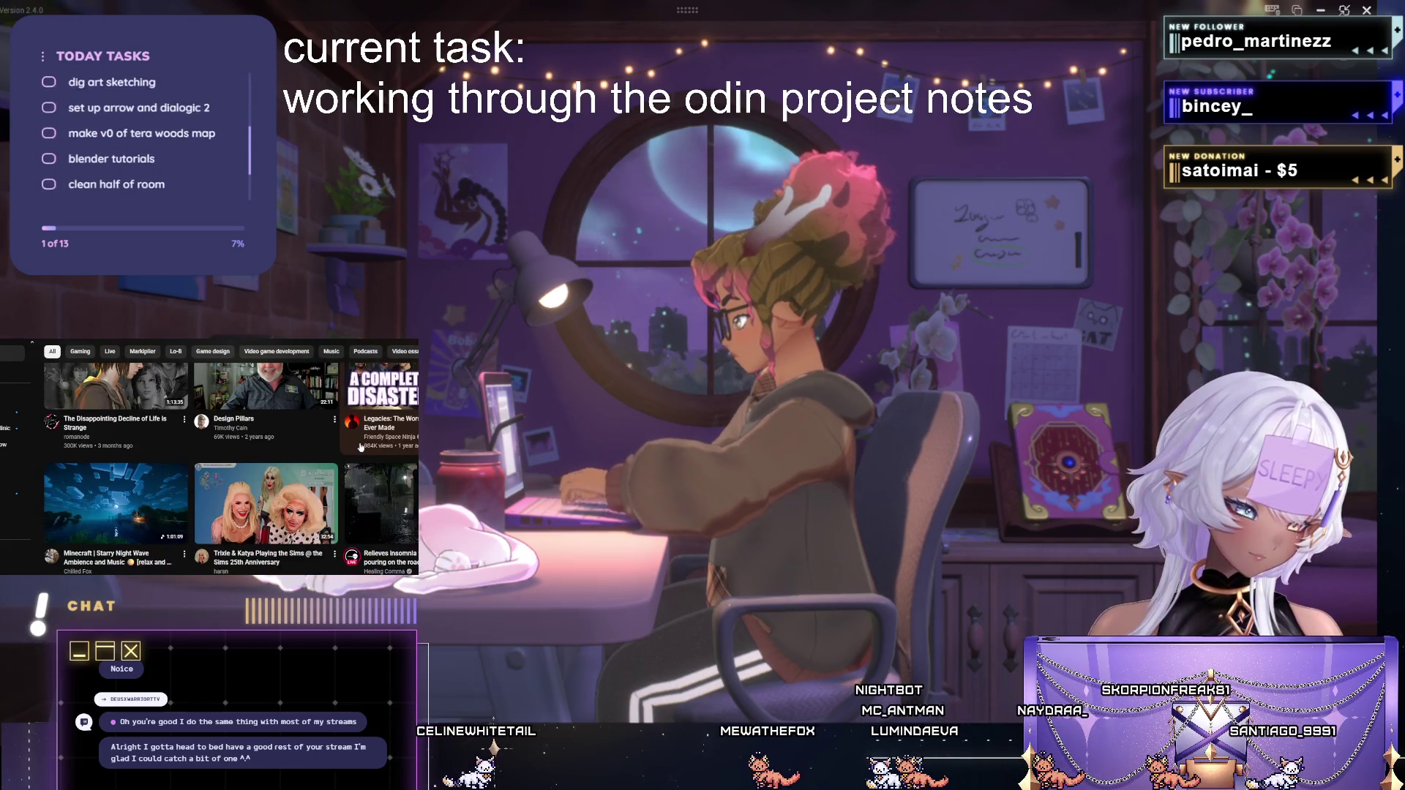
scroll(359, 445, down, 1)
scroll(330, 450, down, 2)
scroll(300, 462, down, 2)
scroll(299, 491, down, 2)
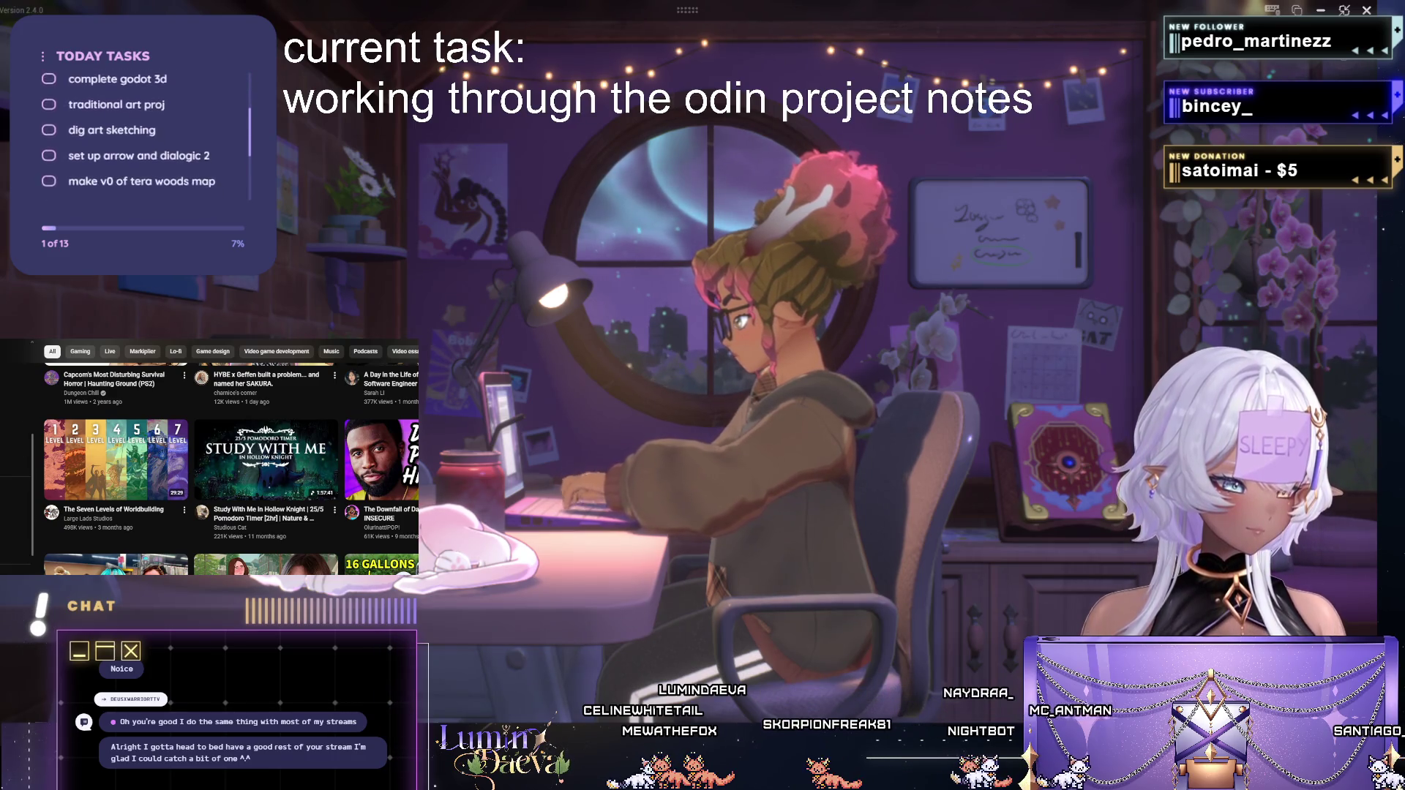
Show the account's saved Playlists page from the YouTube sidebar.
click(13, 398)
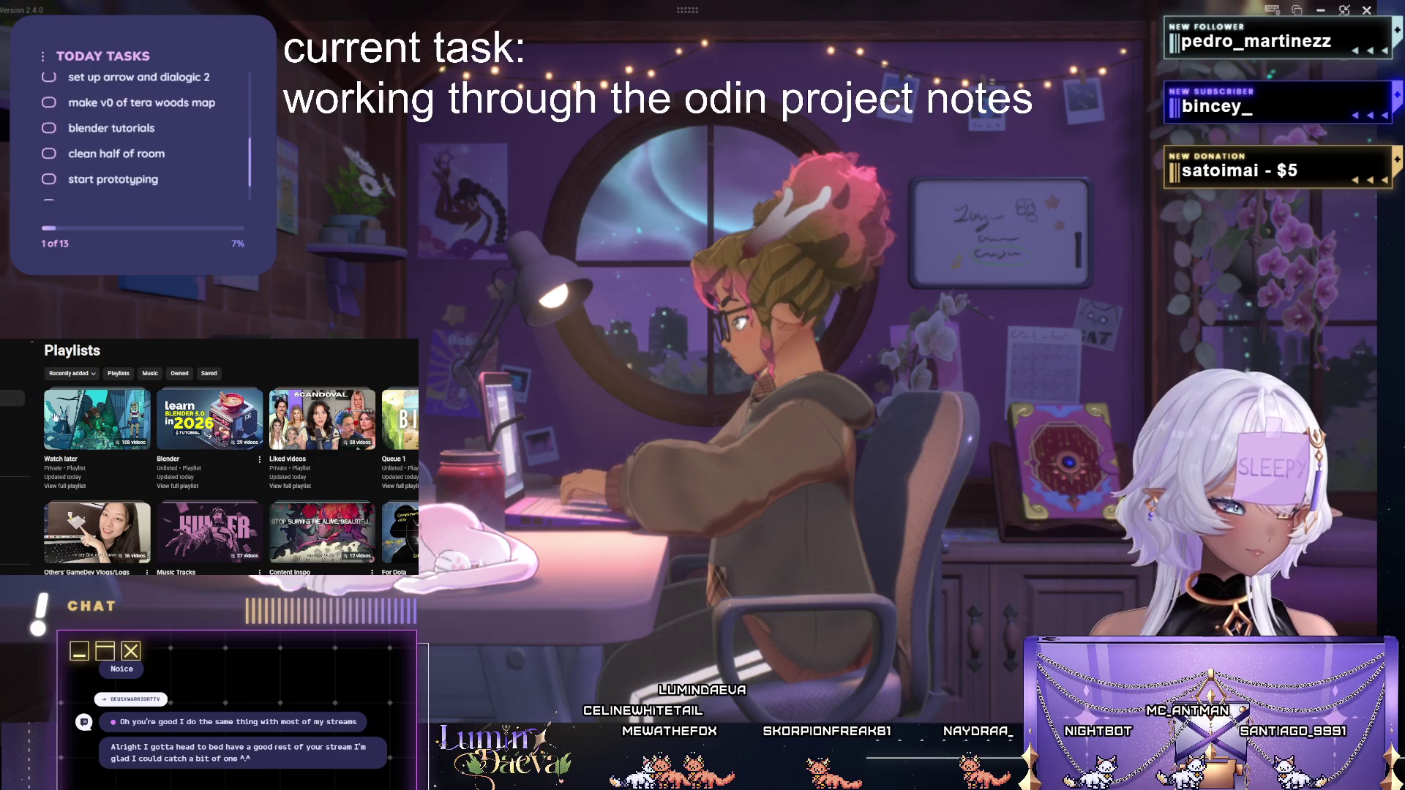
scroll(212, 485, down, 1)
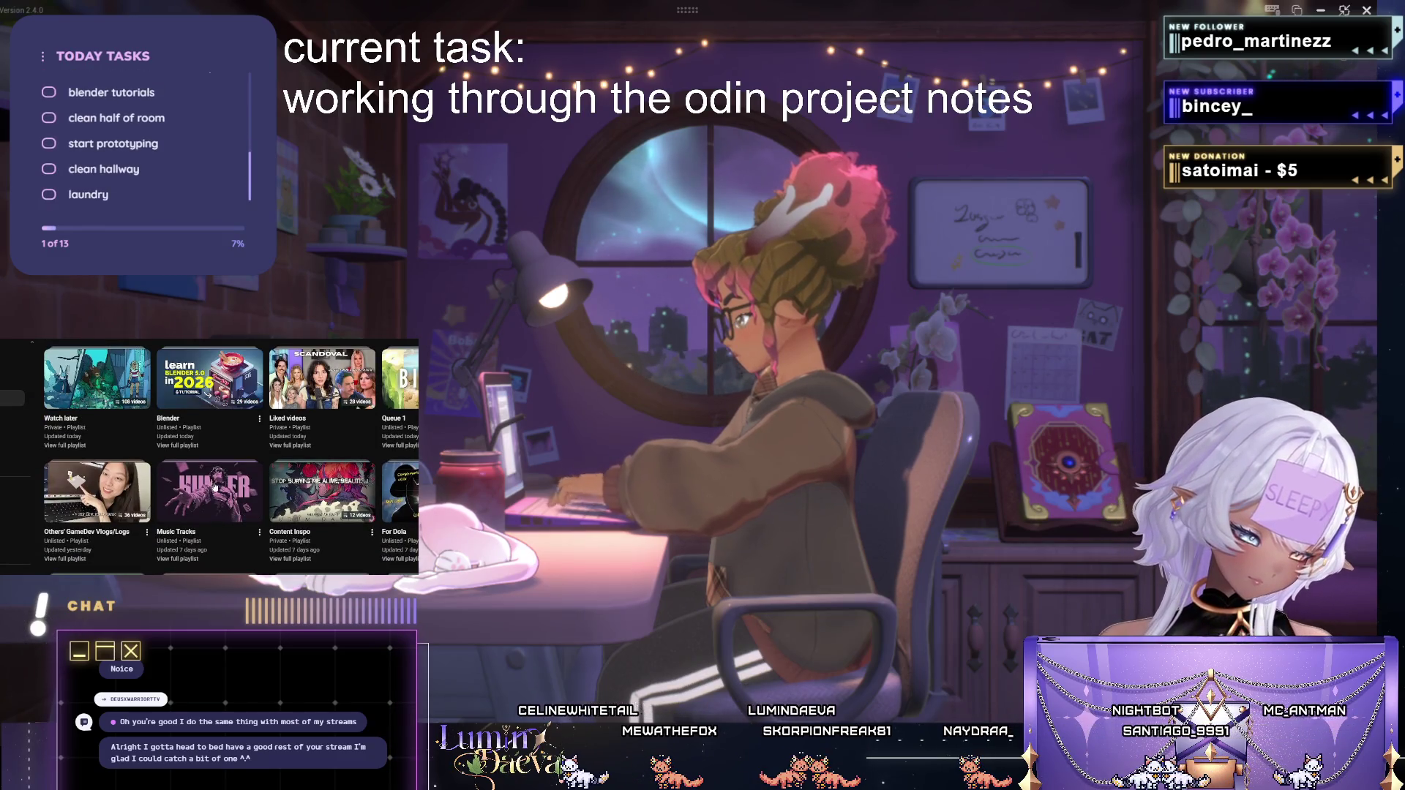
scroll(215, 485, down, 3)
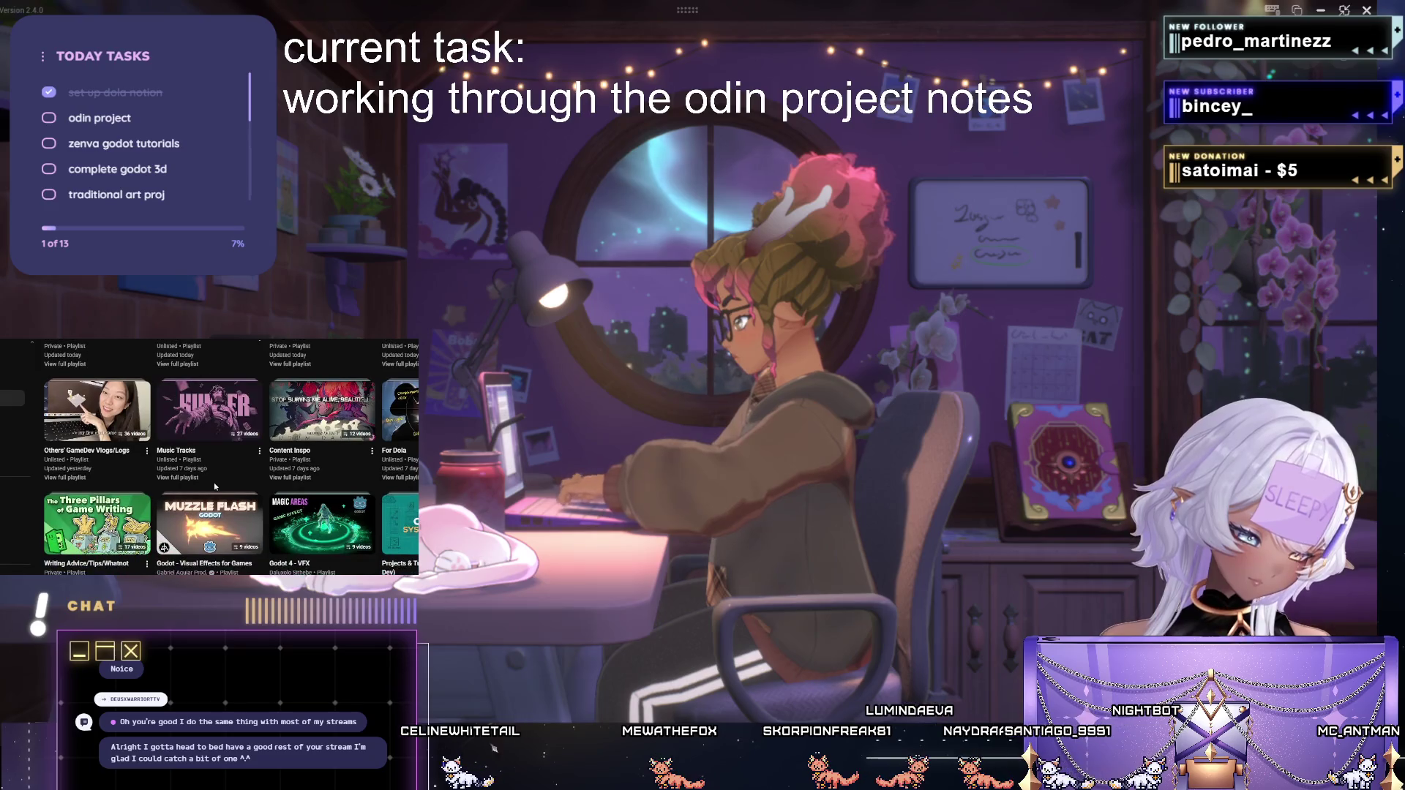
scroll(215, 487, up, 1)
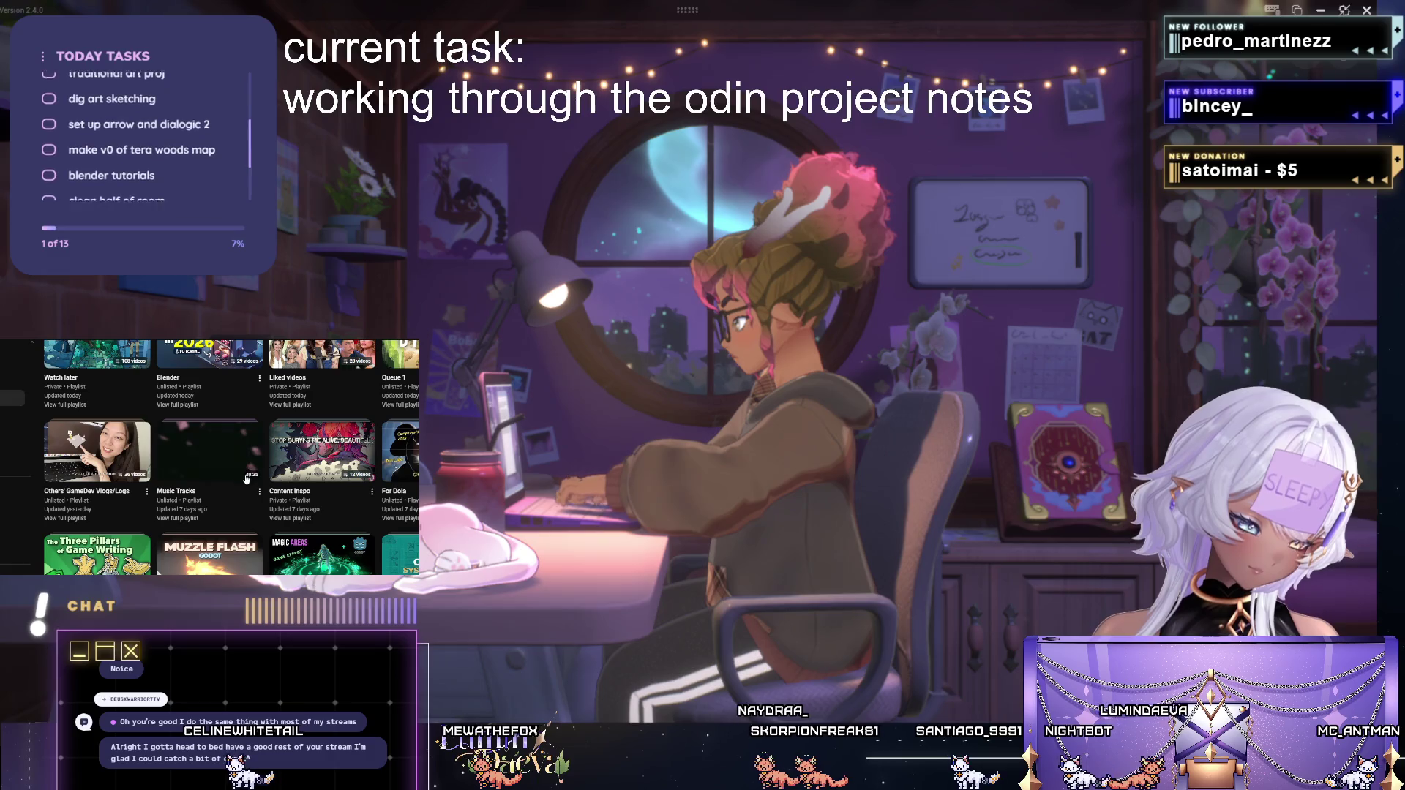
scroll(249, 488, down, 2)
scroll(249, 491, down, 2)
scroll(248, 490, down, 2)
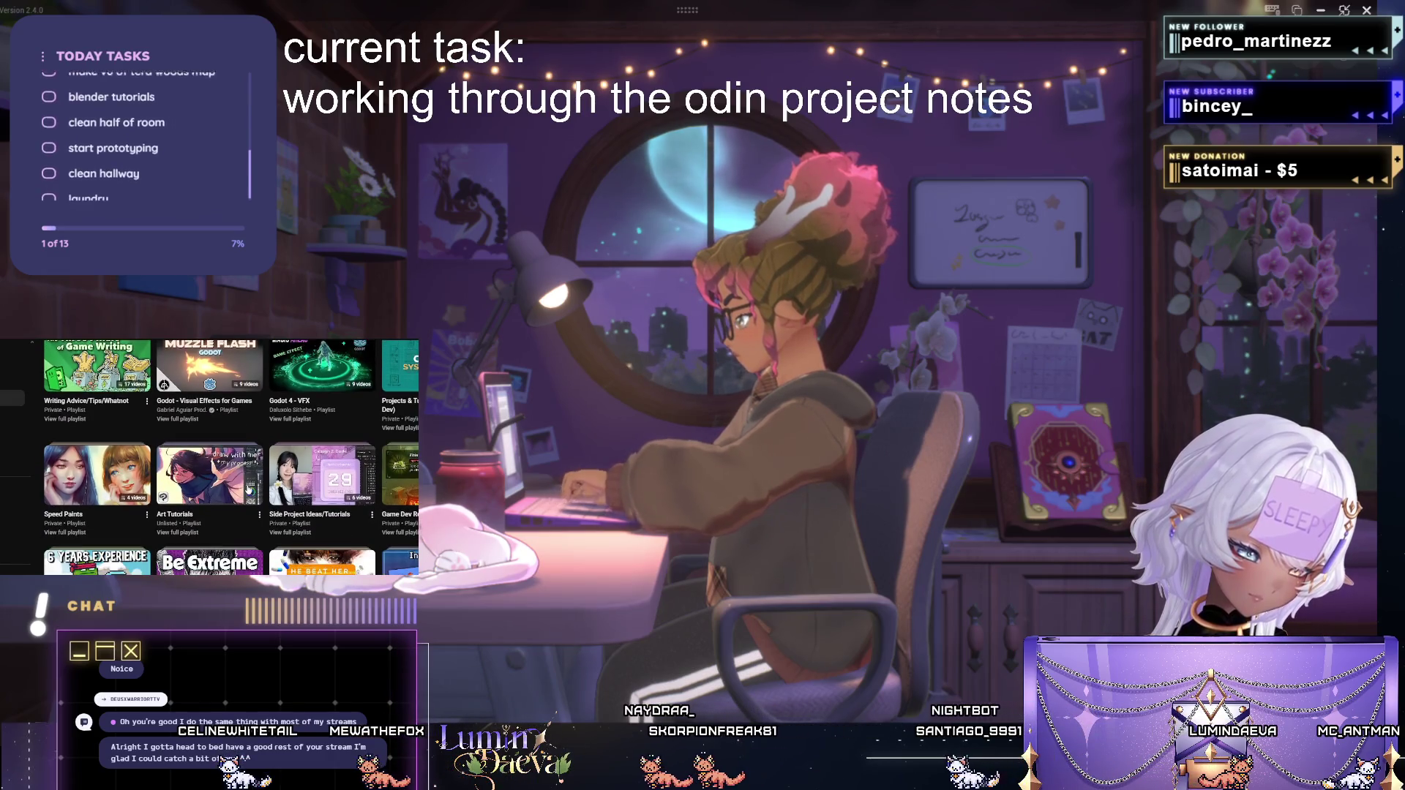
scroll(249, 491, down, 1)
scroll(248, 491, down, 1)
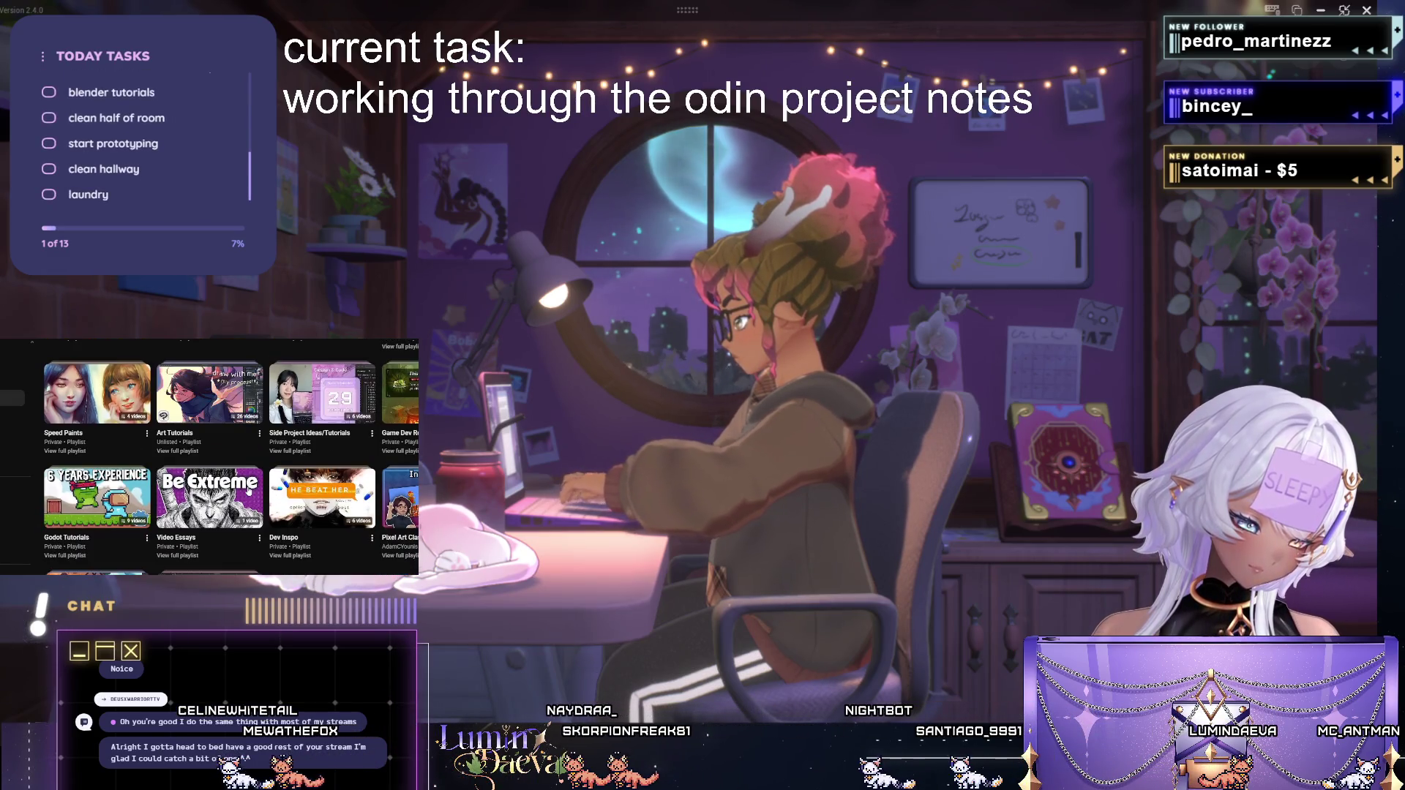
View the full Video Essays playlist.
click(190, 559)
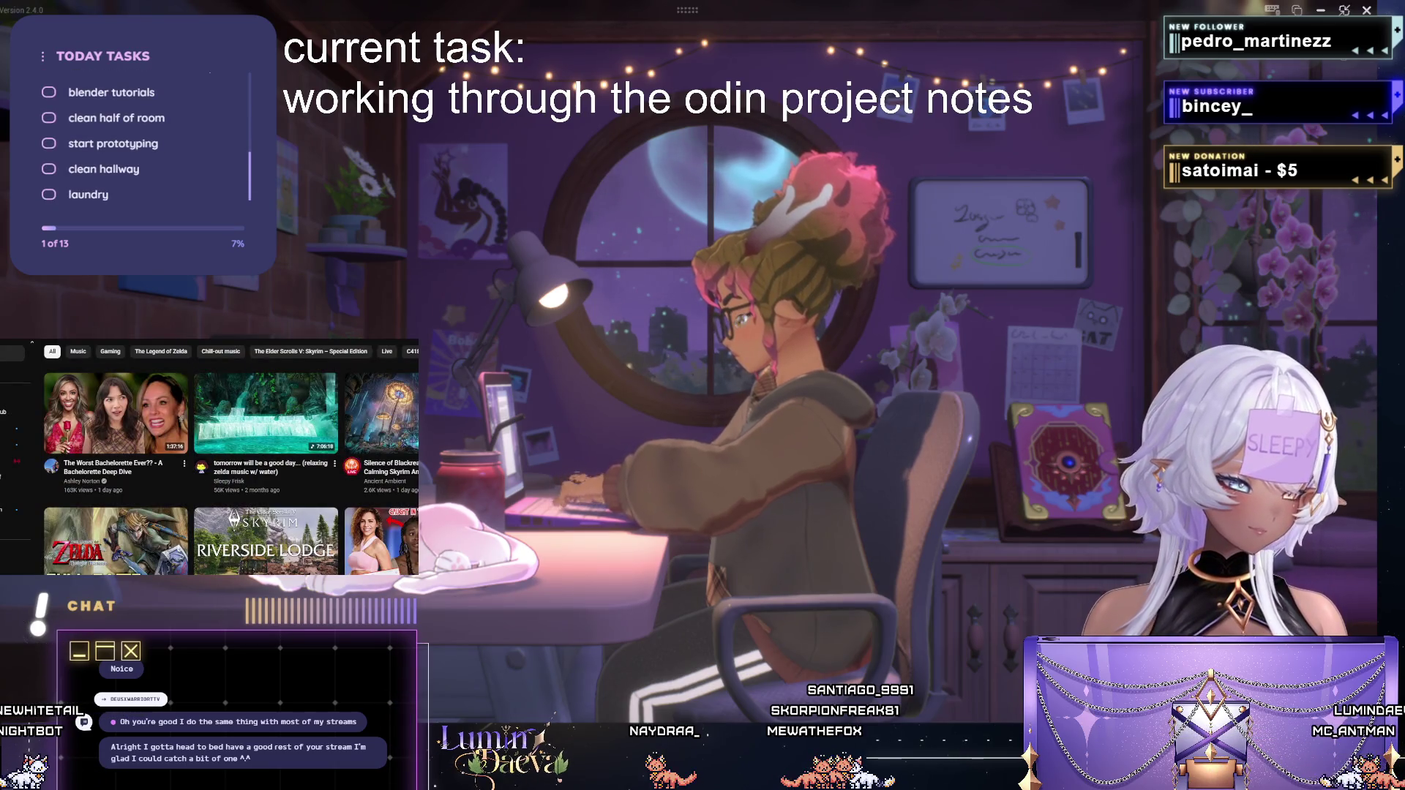
scroll(183, 572, down, 2)
scroll(190, 528, down, 2)
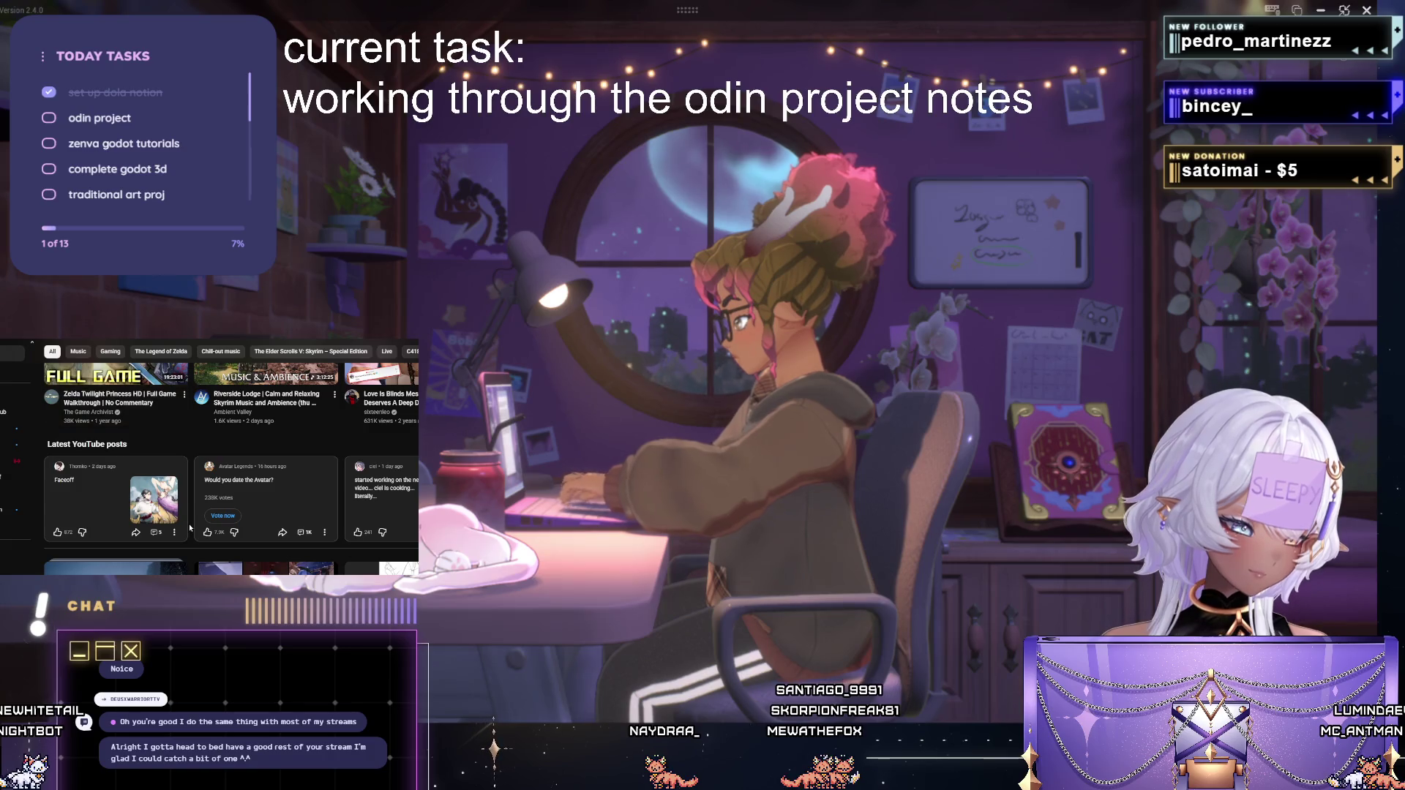
scroll(186, 529, down, 2)
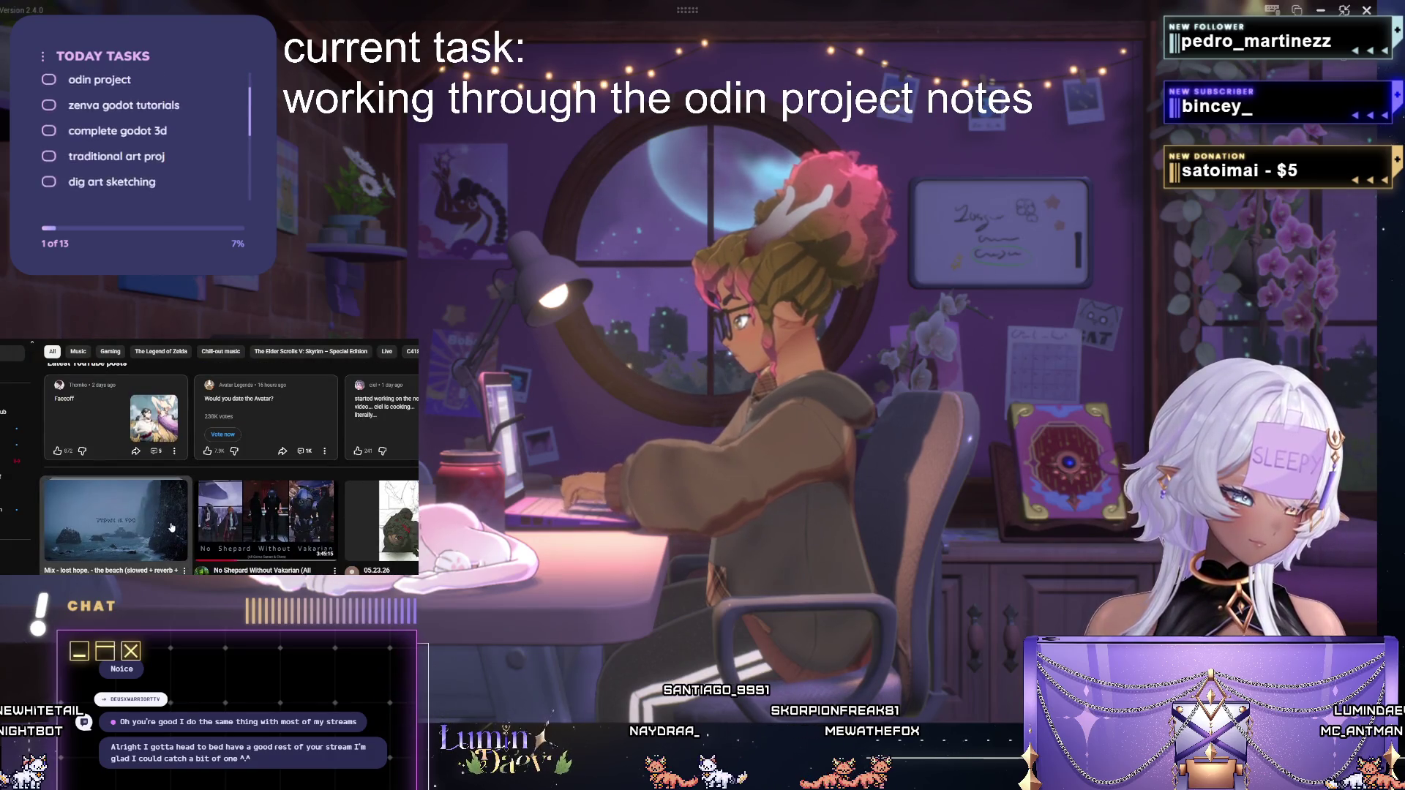
Play the slowed-and-reverb music mix from the home feed.
click(171, 528)
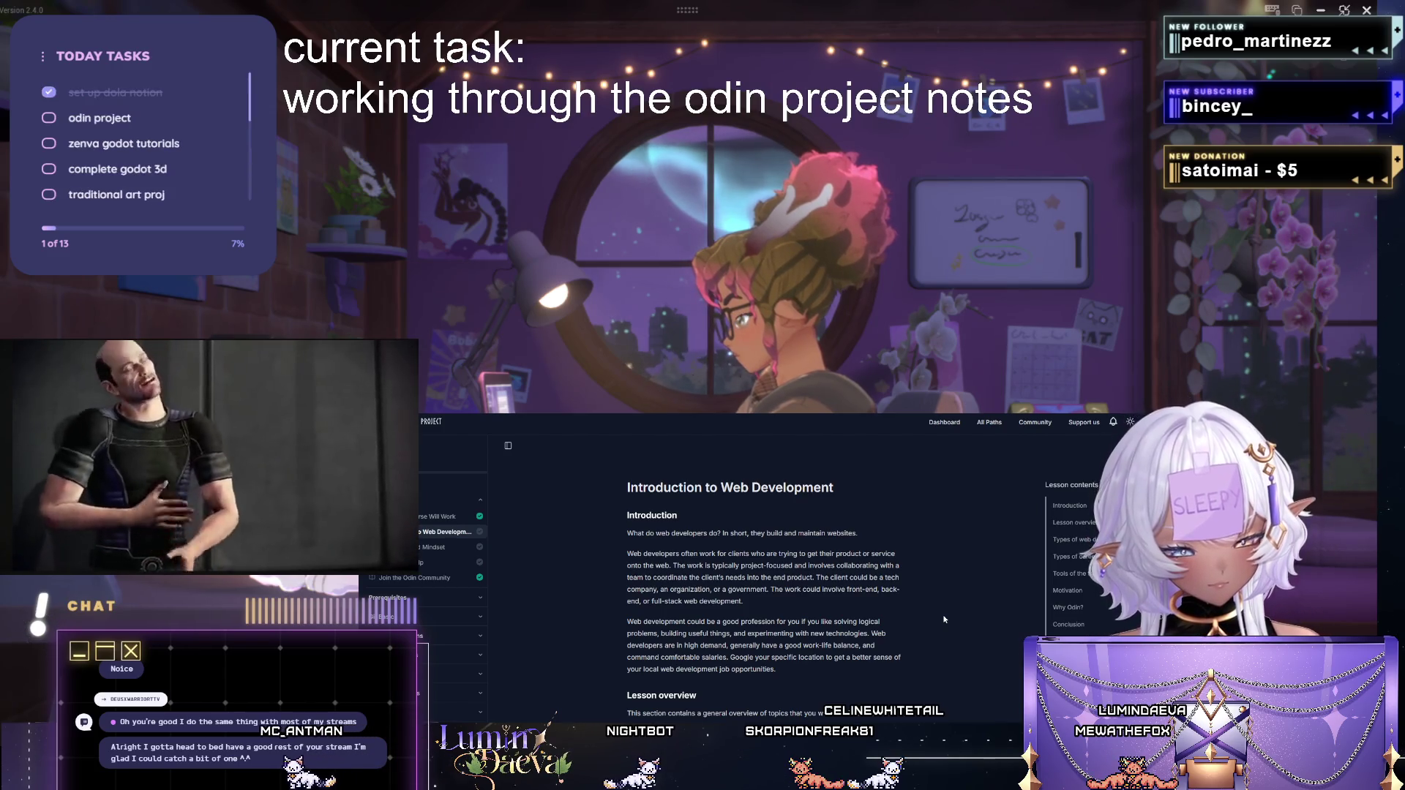
scroll(875, 590, down, 2)
scroll(875, 589, down, 2)
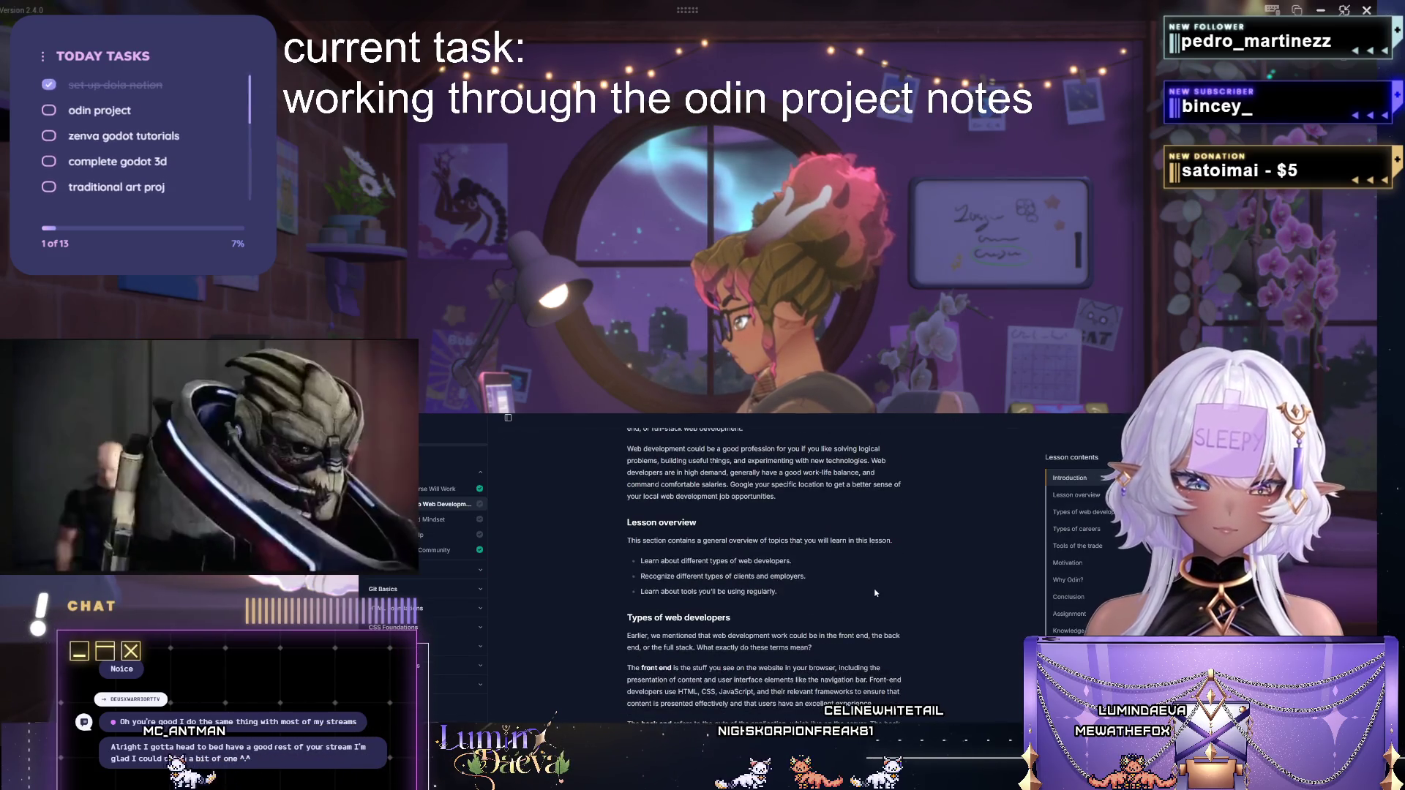
scroll(874, 589, down, 1)
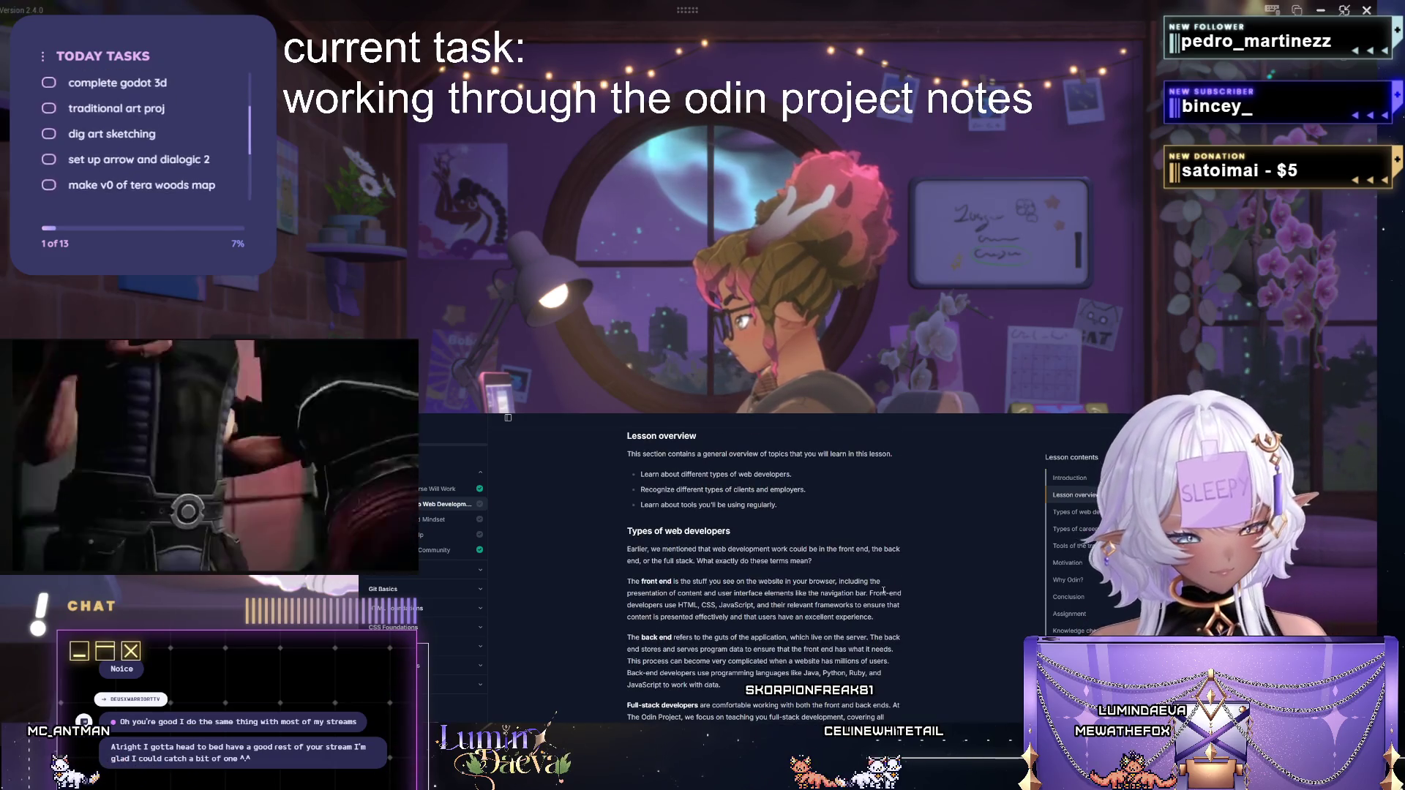